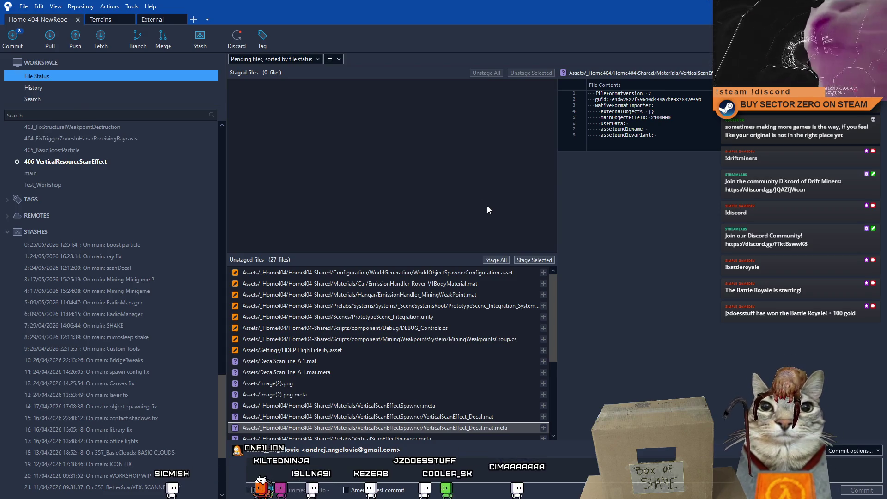
- Scroll the Unstaged files list and show the WorldObjectSpawnerConfiguration.asset diff
{"action": "left_click_drag", "start_coordinate": [553, 309], "coordinate": [565, 415]}
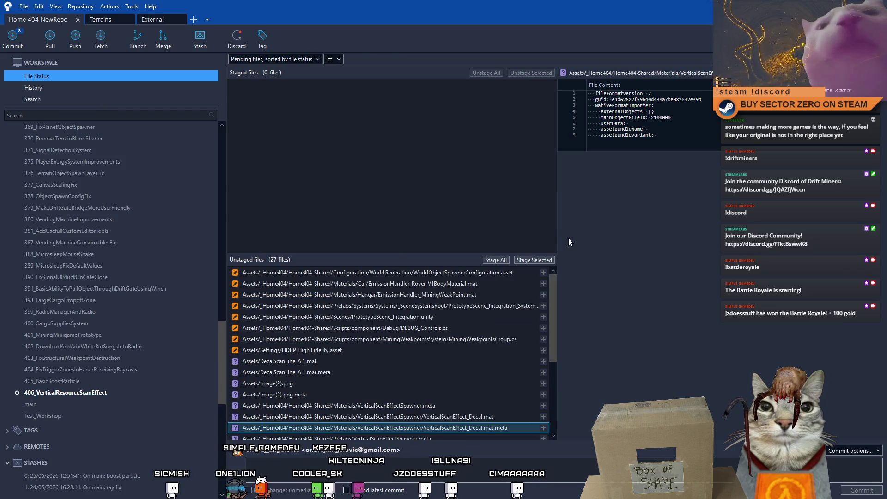
{"action": "scroll", "coordinate": [507, 323], "scroll_direction": "up", "scroll_amount": 4}
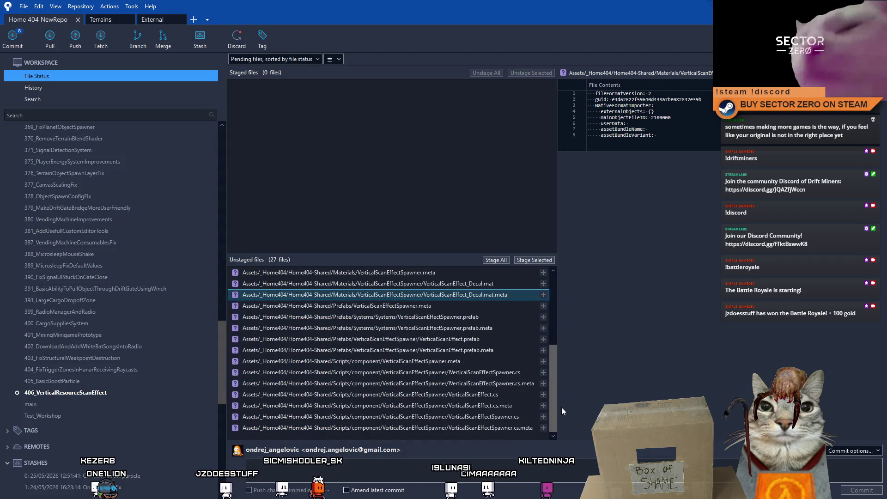
{"action": "left_click", "coordinate": [536, 273]}
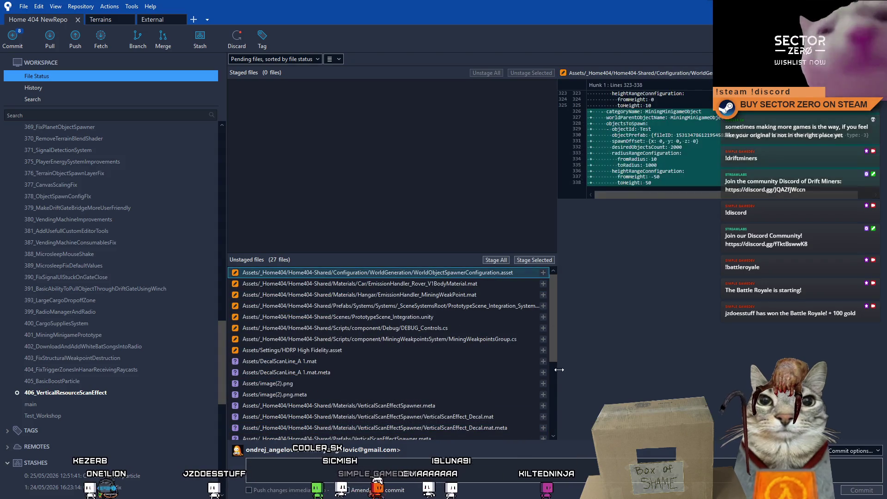
{"action": "right_click", "coordinate": [465, 273]}
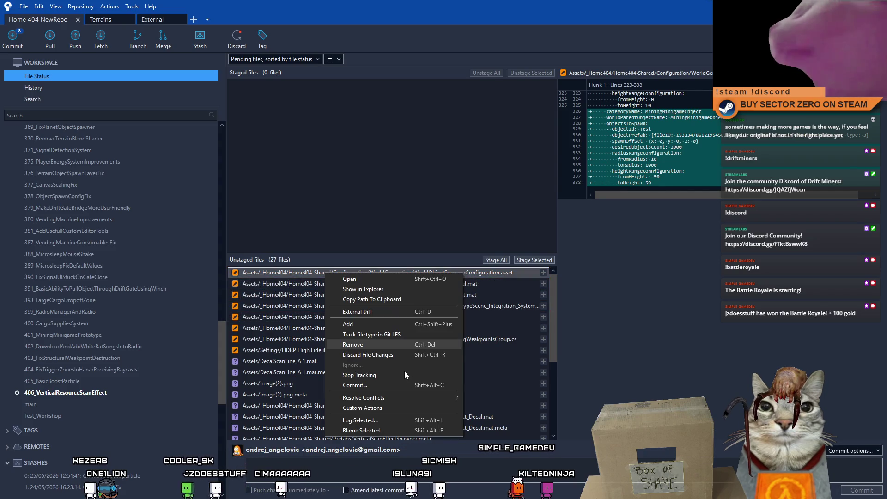
- Discard the changes to WorldObjectSpawnerConfiguration.asset
{"action": "left_click", "coordinate": [384, 354]}
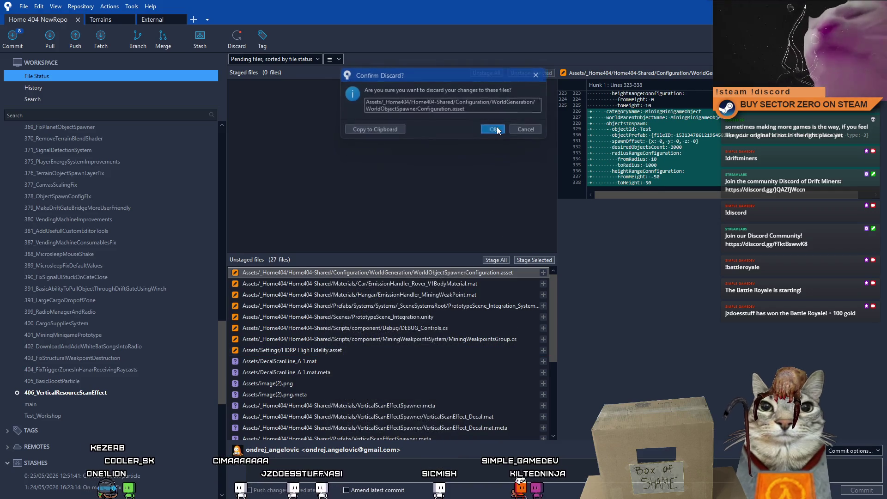
{"action": "left_click", "coordinate": [496, 128]}
{"action": "left_click", "coordinate": [472, 283]}
- Discard the changes to the rover and MiningWeakPoint EmissionHandler materials
{"action": "left_click", "coordinate": [472, 275]}
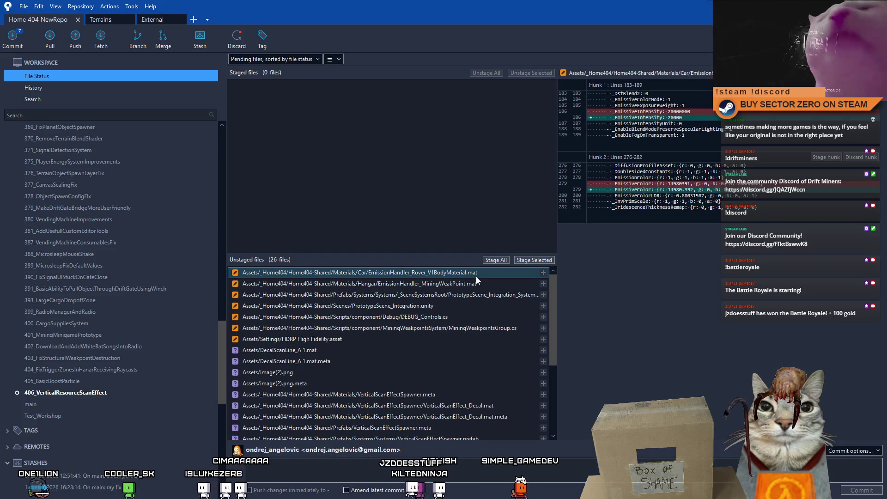
{"action": "right_click", "coordinate": [336, 277]}
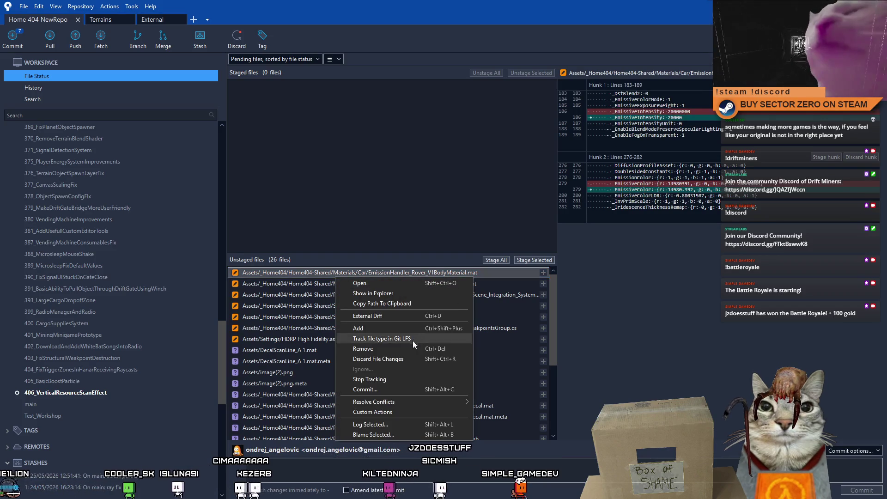
{"action": "left_click", "coordinate": [393, 359]}
{"action": "left_click", "coordinate": [493, 129]}
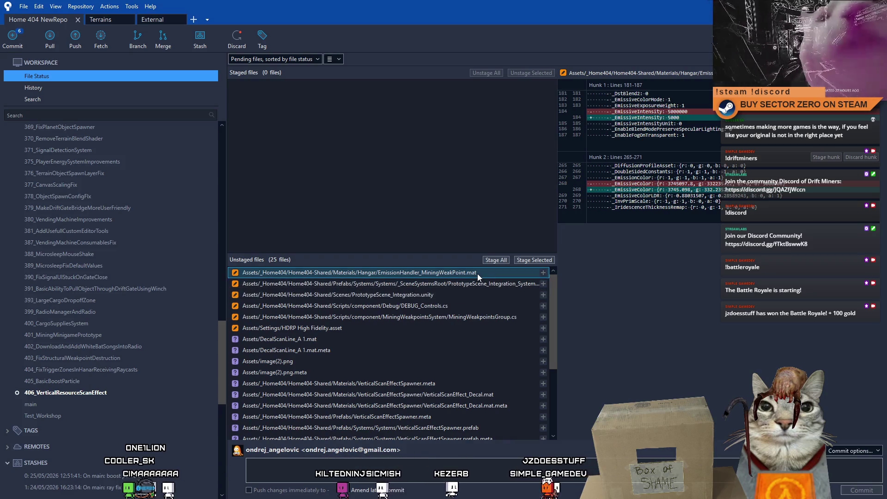
{"action": "right_click", "coordinate": [478, 274]}
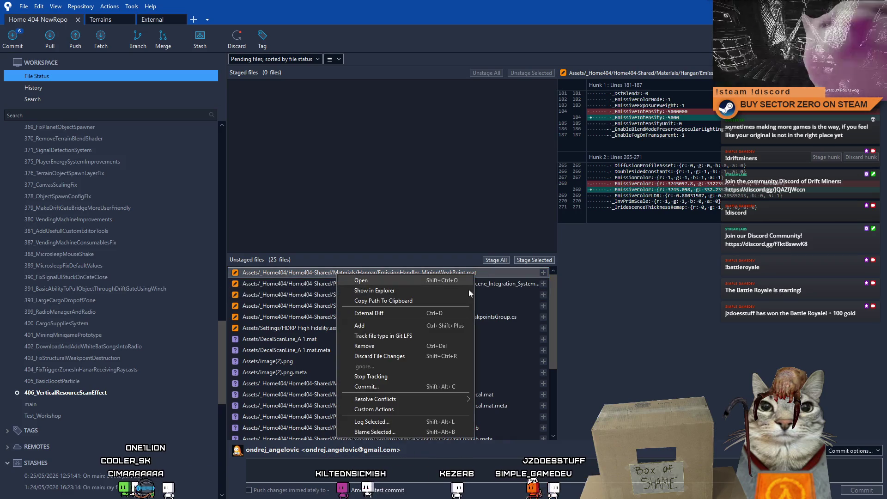
{"action": "left_click", "coordinate": [409, 357]}
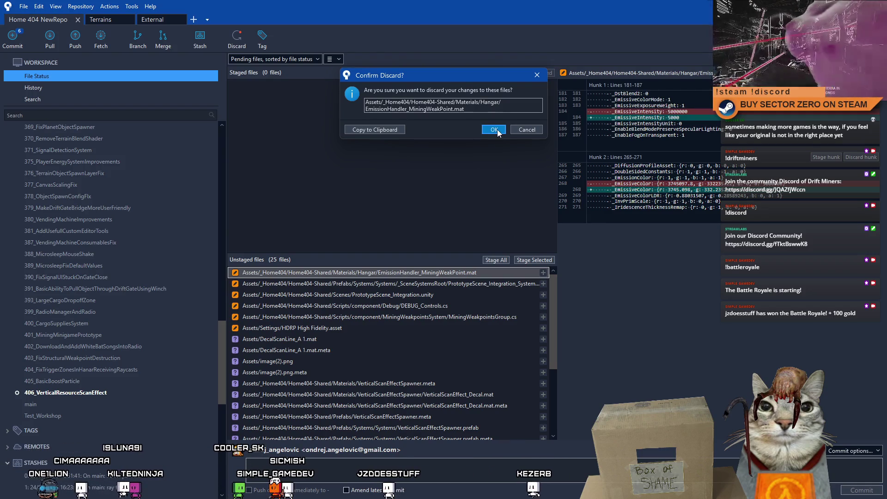
{"action": "left_click", "coordinate": [495, 129]}
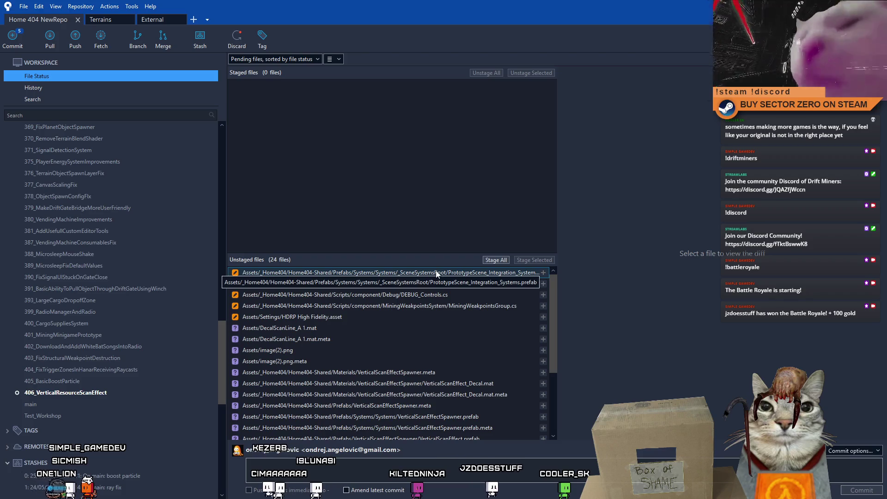
- Check the integration diffs and discard the PrototypeScene_Integration.unity changes
{"action": "left_click", "coordinate": [459, 276]}
{"action": "left_click", "coordinate": [455, 285]}
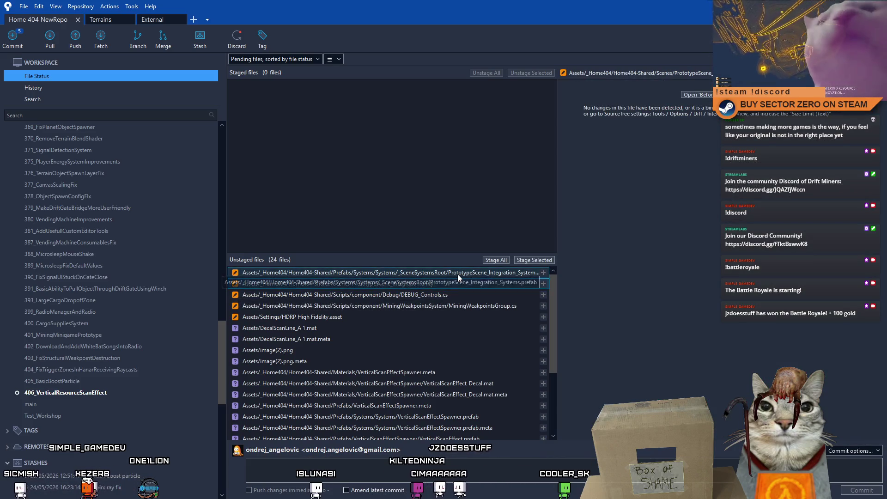
{"action": "left_click", "coordinate": [458, 273]}
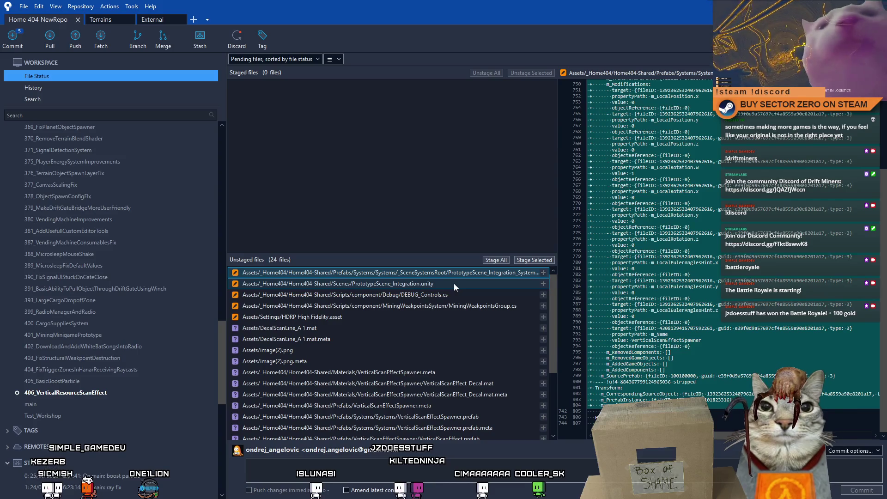
{"action": "right_click", "coordinate": [454, 283]}
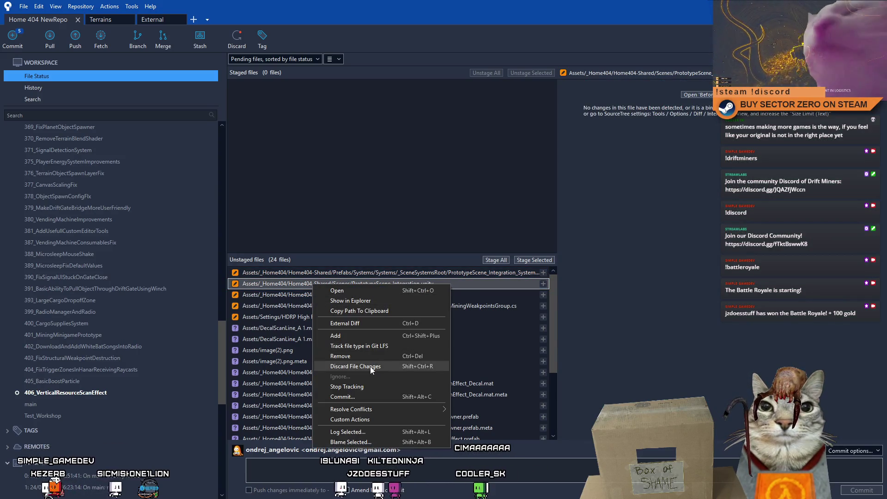
{"action": "left_click", "coordinate": [370, 367]}
{"action": "left_click", "coordinate": [491, 130]}
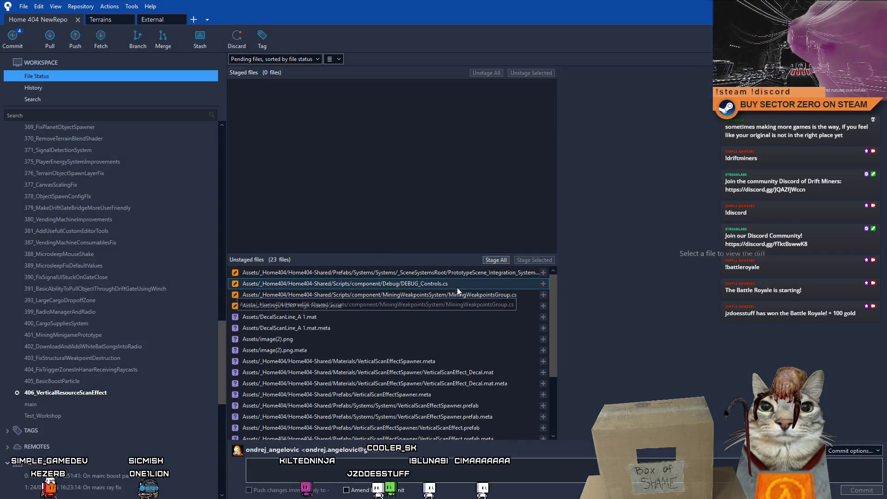
- Review the DEBUG_Controls.cs and MiningWeakpointsGroup.cs diffs, then return to Unity
{"action": "left_click", "coordinate": [459, 285]}
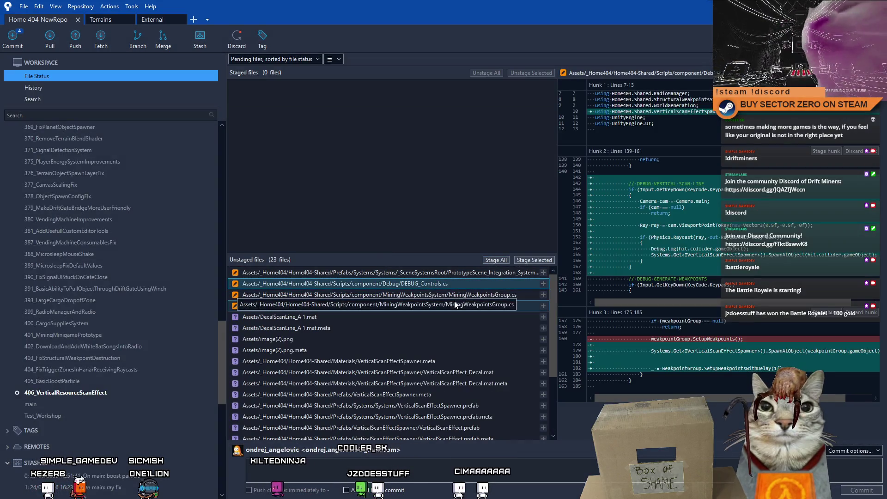
{"action": "left_click", "coordinate": [458, 298]}
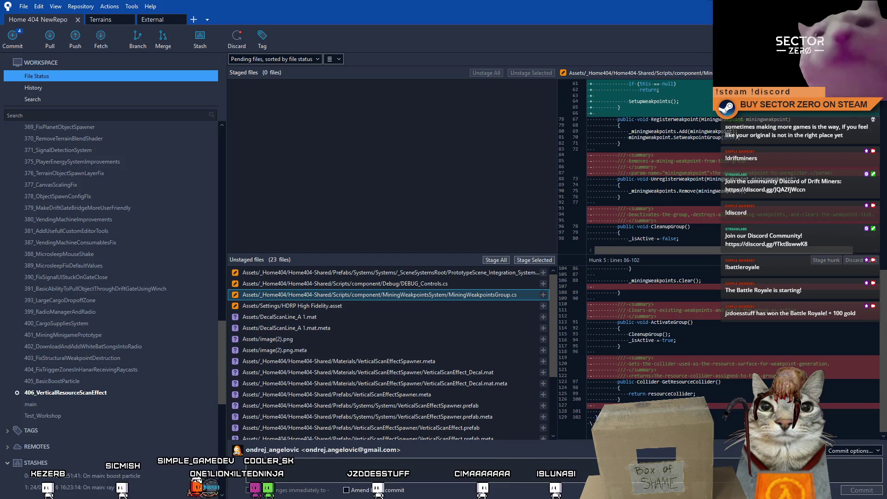
{"action": "key", "text": "alt+Tab"}
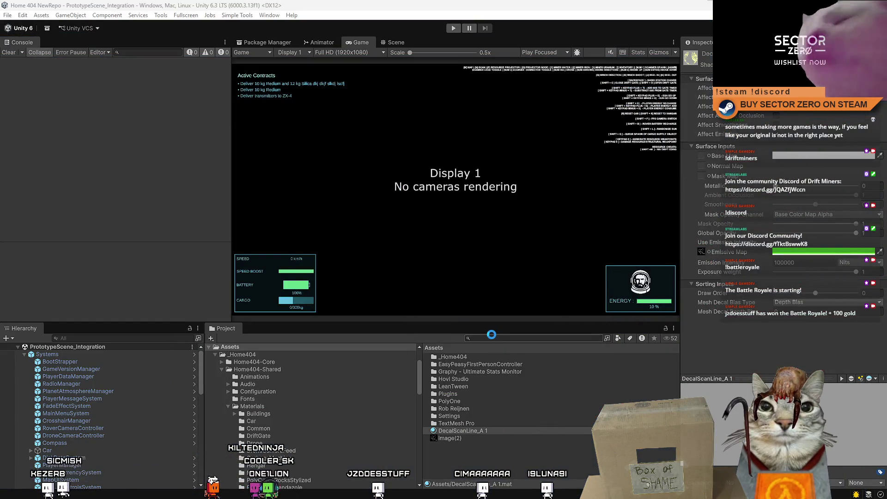
- Reload the scene, search 'ning weak' and open MiningWeakpointsGroup in Visual Studio
{"action": "left_click", "coordinate": [494, 274]}
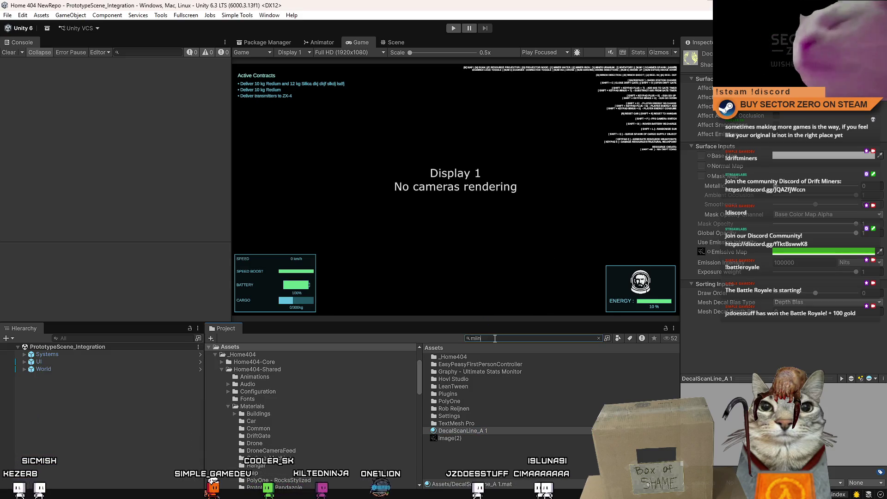
{"action": "type", "text": "ning w"}
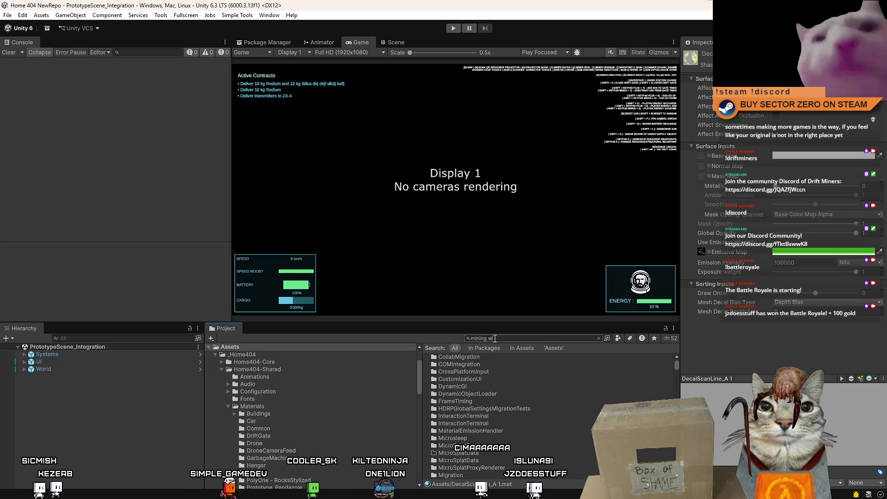
{"action": "type", "text": "eakpoints group"}
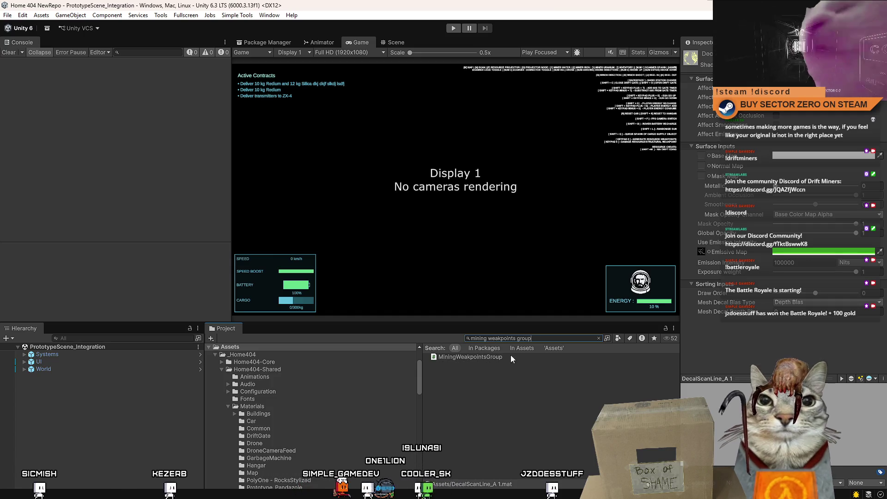
{"action": "left_click", "coordinate": [507, 357]}
{"action": "double_click", "coordinate": [508, 356]}
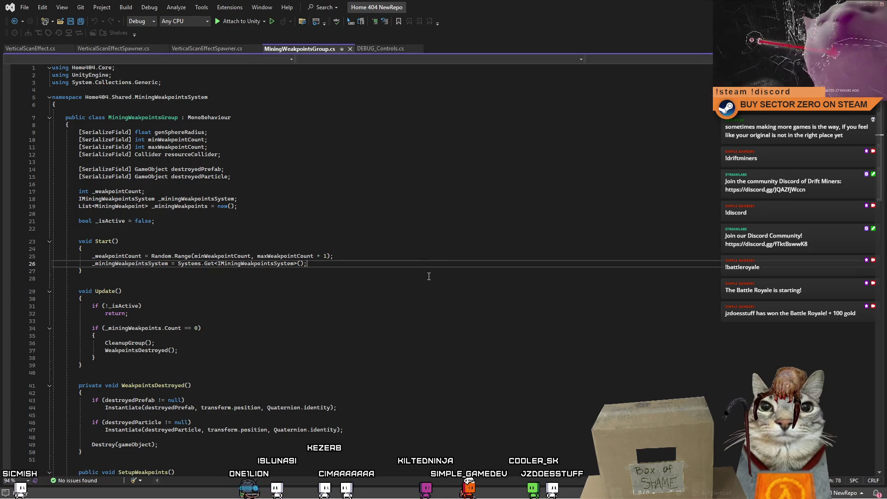
{"action": "scroll", "coordinate": [735, 217], "scroll_direction": "down", "scroll_amount": 10}
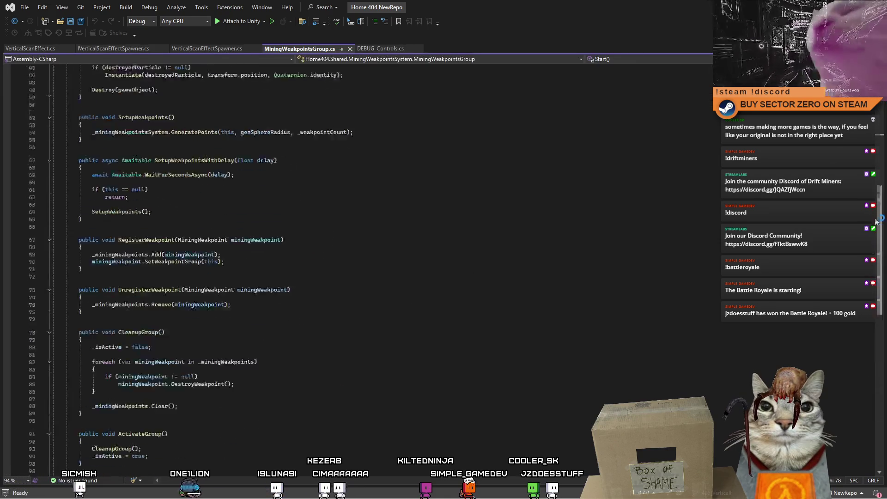
{"action": "scroll", "coordinate": [735, 217], "scroll_direction": "down", "scroll_amount": 7}
{"action": "left_click", "coordinate": [78, 271]}
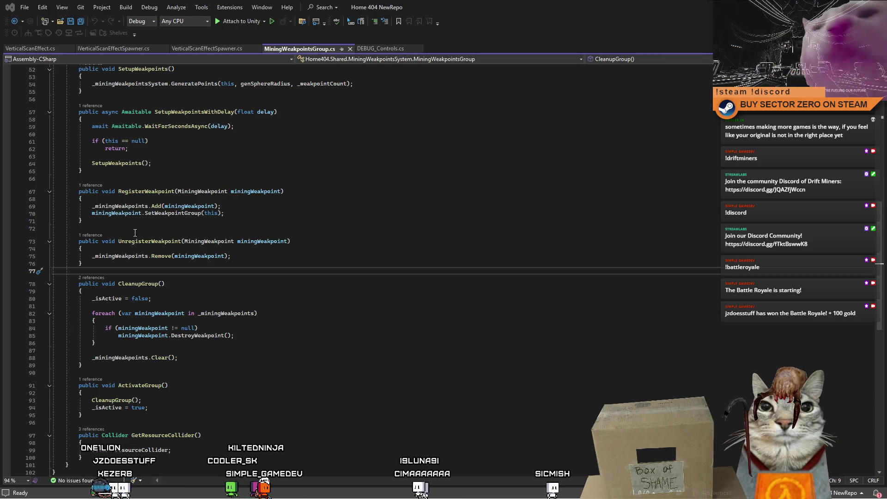
- Replace the MiningWeakpointsGroup code with the XML-commented version and go back to Unity
{"action": "key", "text": "ctrl+a"}
{"action": "key", "text": "ctrl+v"}
{"action": "left_click", "coordinate": [412, 310]}
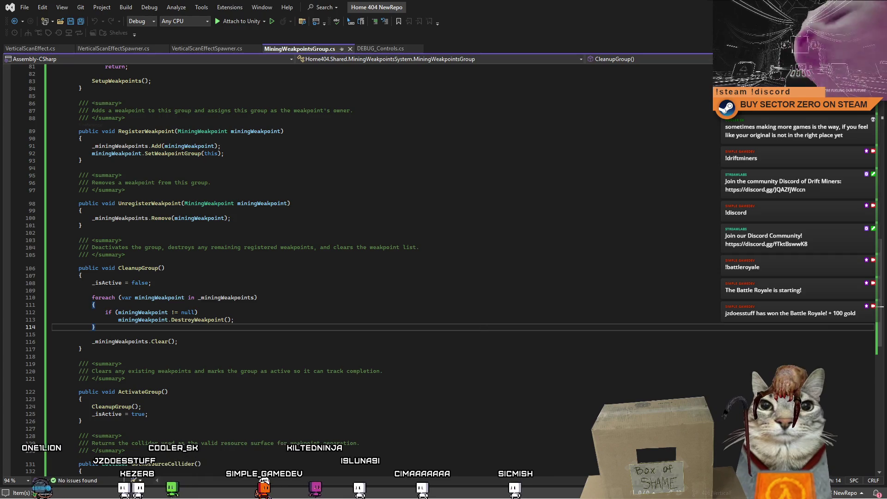
{"action": "key", "text": "alt+Tab"}
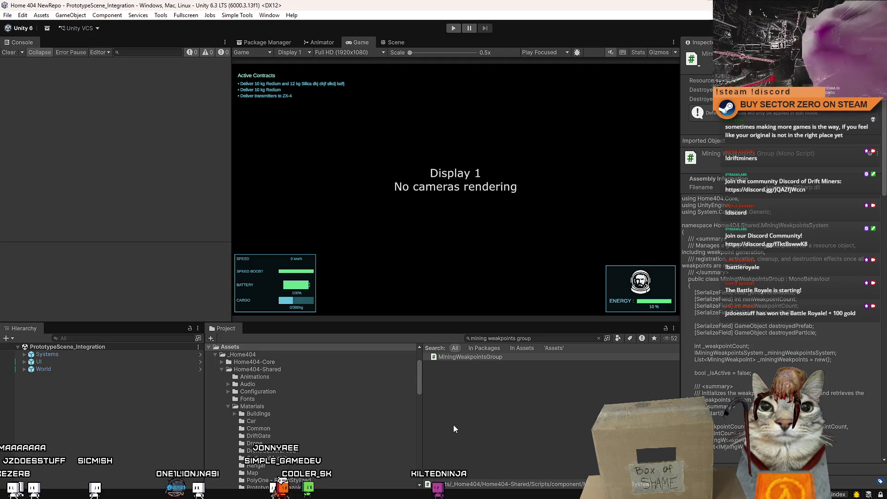
- Expand Systems, select MaterialEmissionHandler, and pick a material for its empty third entry
{"action": "left_click", "coordinate": [20, 353]}
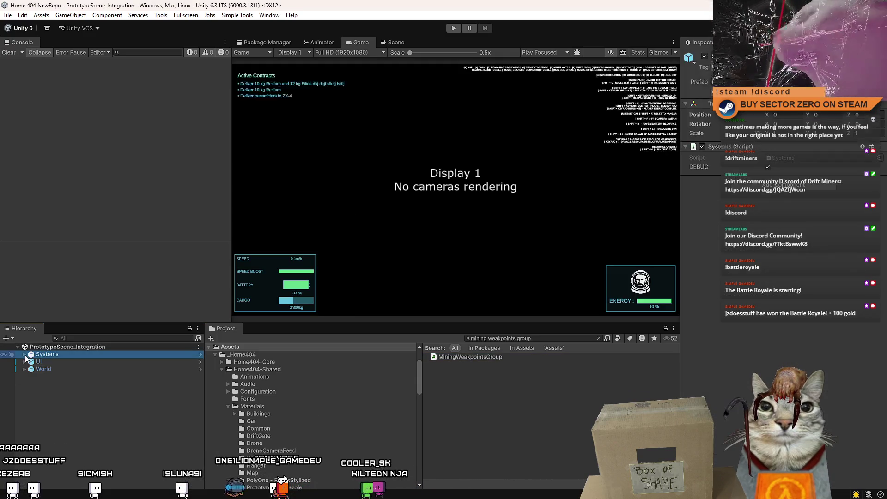
{"action": "left_click", "coordinate": [24, 354]}
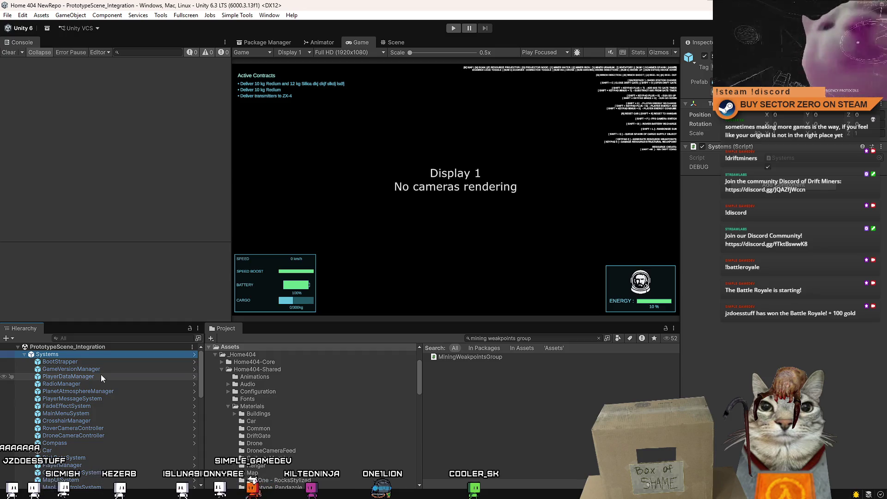
{"action": "scroll", "coordinate": [110, 387], "scroll_direction": "down", "scroll_amount": 3}
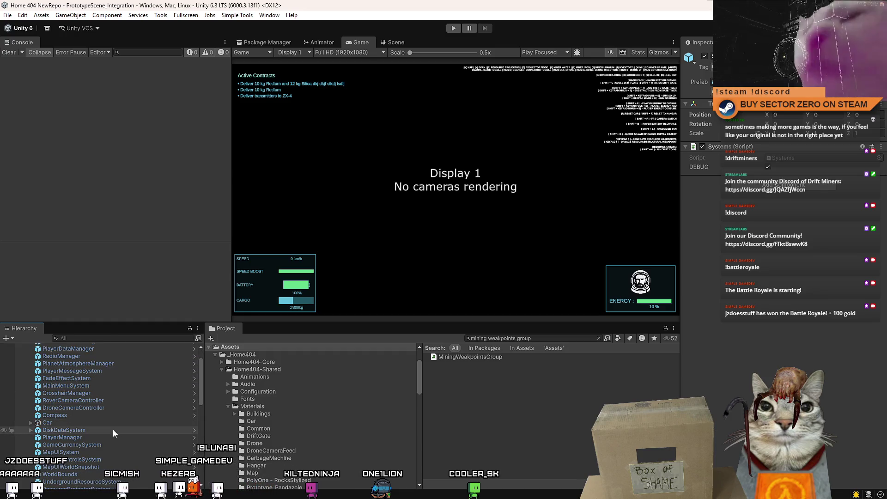
{"action": "scroll", "coordinate": [120, 435], "scroll_direction": "down", "scroll_amount": 10}
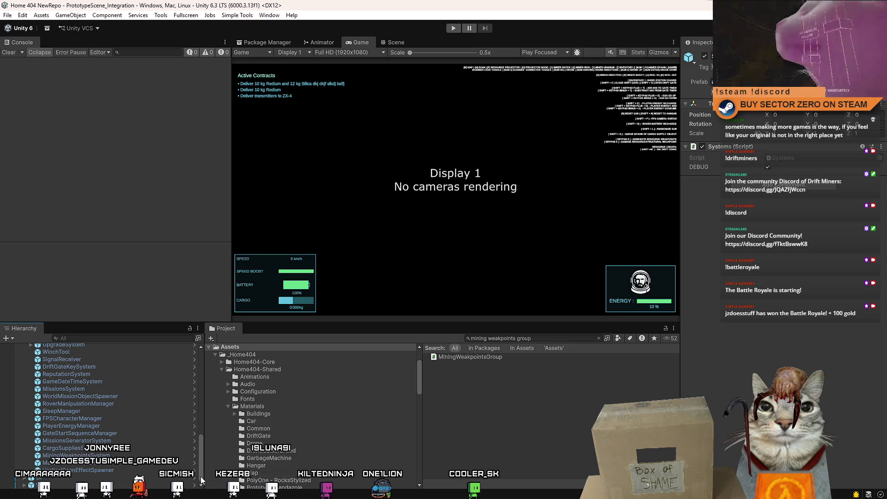
{"action": "left_click", "coordinate": [131, 463]}
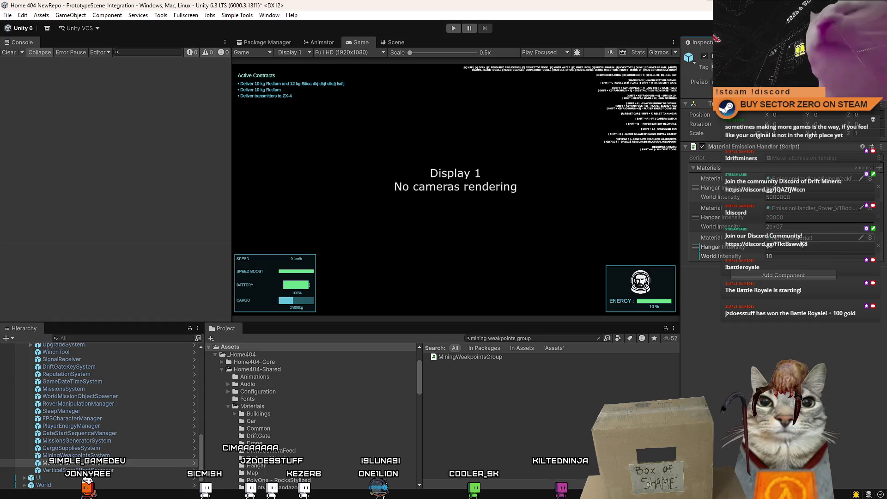
{"action": "left_click", "coordinate": [870, 179]}
{"action": "type", "text": "decal"}
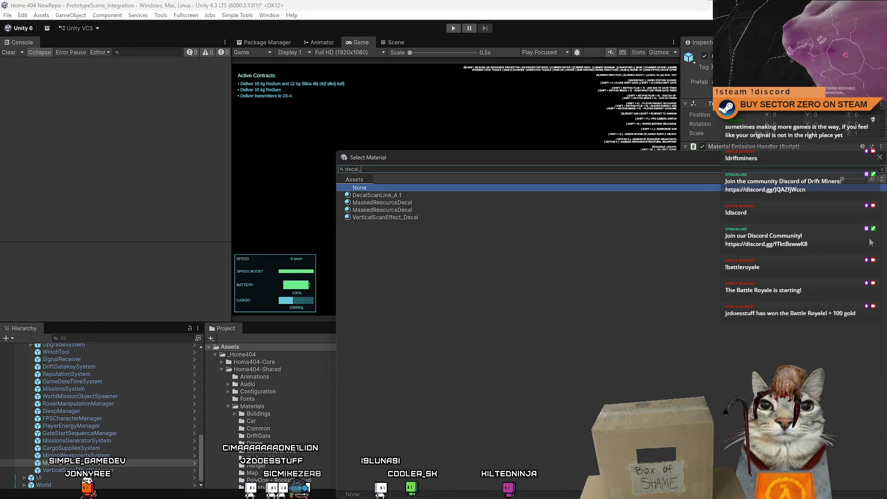
- Assign VerticalScanEffect_Decal to the third entry and check the material's emission intensity
{"action": "type", "text": "_"}
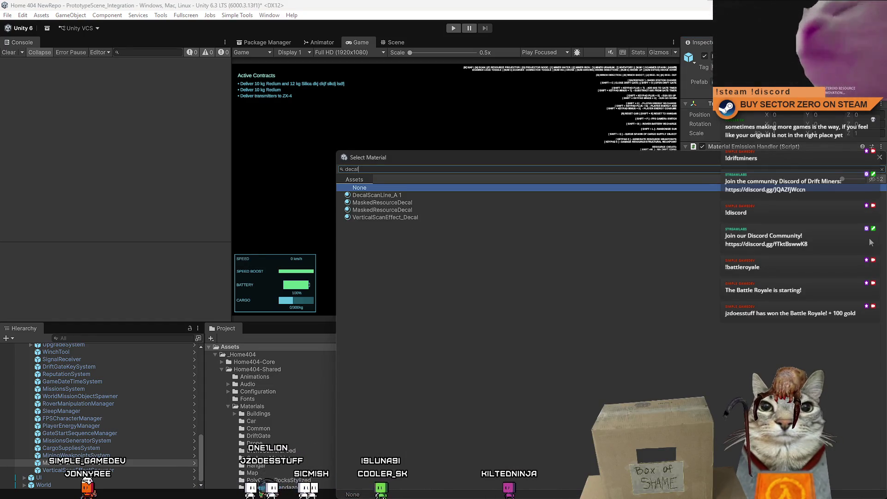
{"action": "key", "text": "Down"}
{"action": "key", "text": "Down"}
{"action": "key", "text": "Down"}
{"action": "key", "text": "Return"}
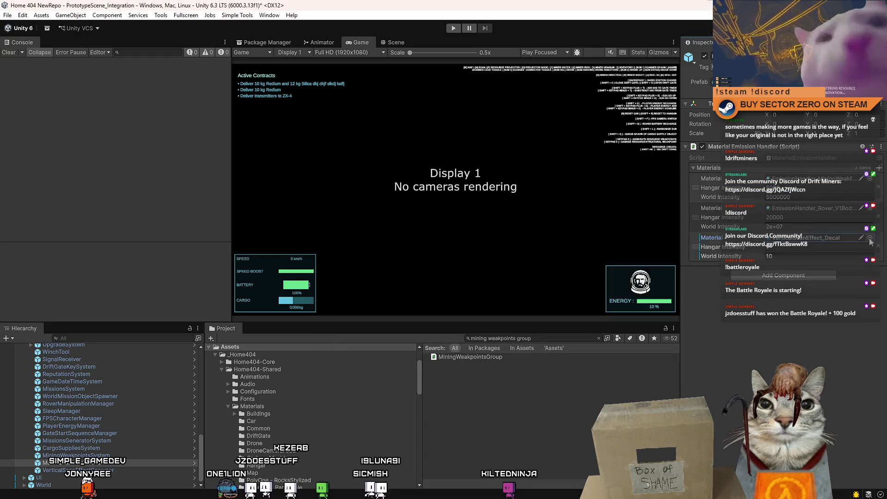
{"action": "double_click", "coordinate": [839, 236]}
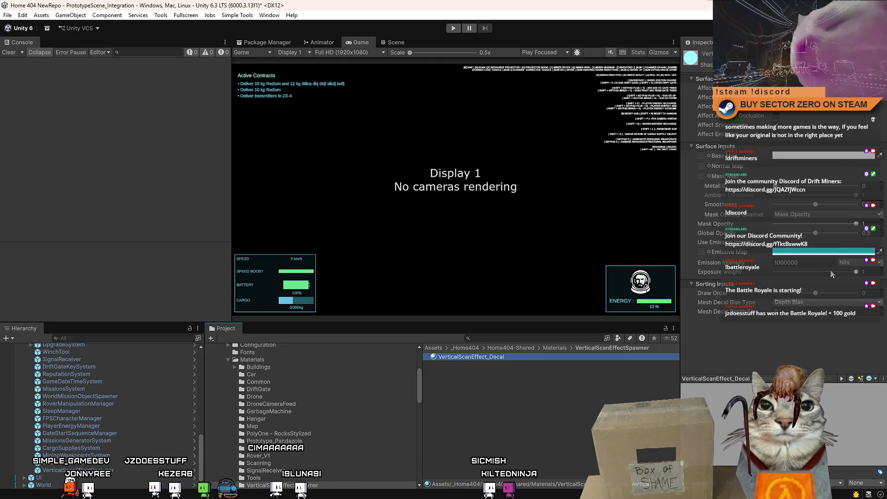
{"action": "left_click", "coordinate": [819, 262]}
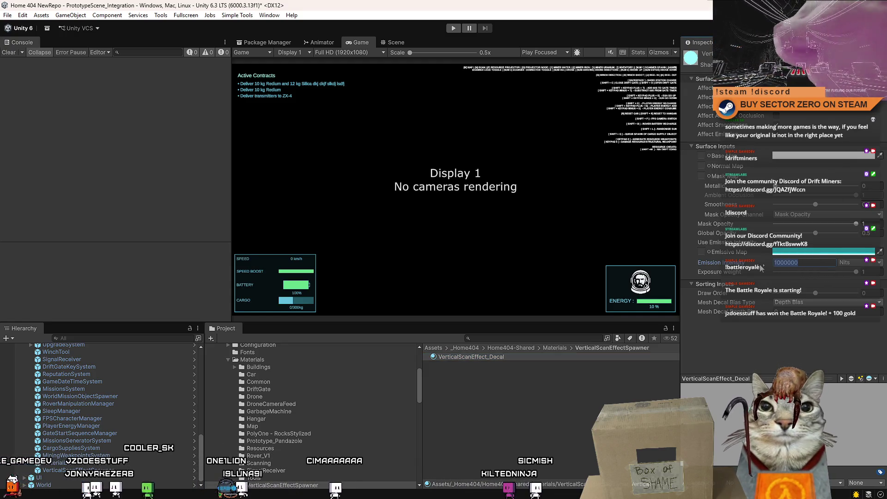
{"action": "left_click", "coordinate": [619, 370]}
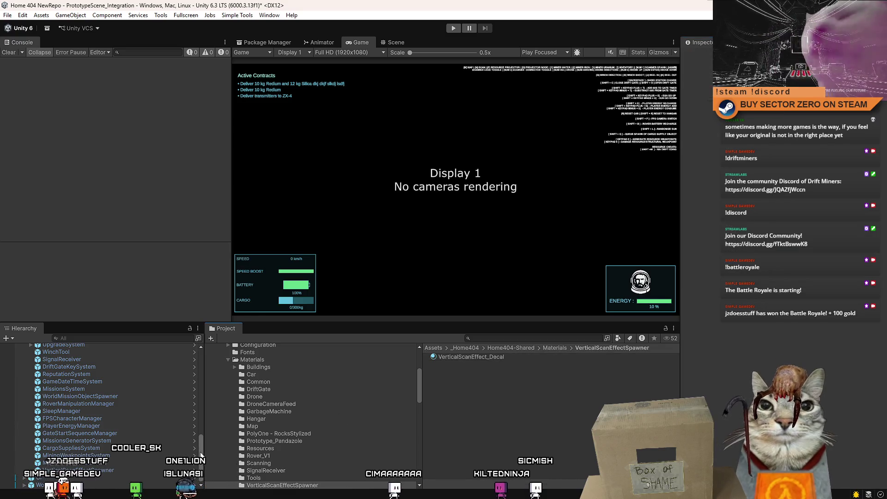
- Set the third entry's World Intensity to 1000000 on MaterialEmissionHandler
{"action": "scroll", "coordinate": [139, 416], "scroll_direction": "up", "scroll_amount": 10}
{"action": "scroll", "coordinate": [111, 371], "scroll_direction": "down", "scroll_amount": 10}
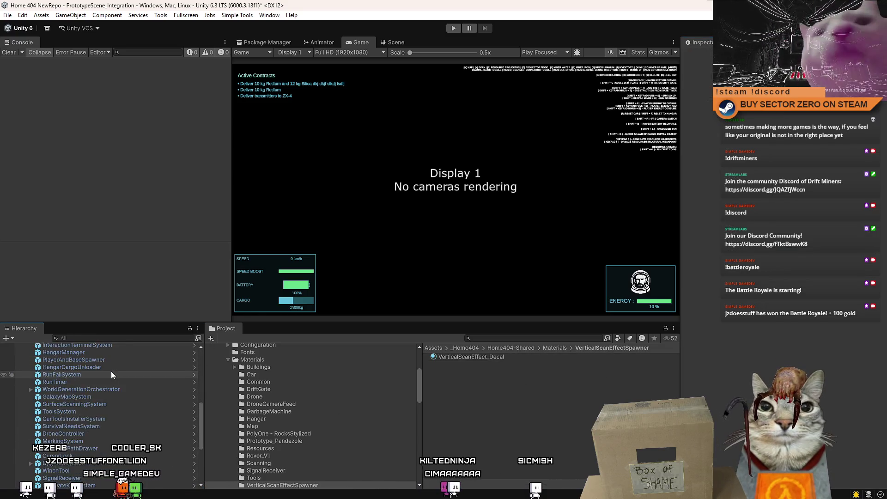
{"action": "left_click", "coordinate": [105, 463]}
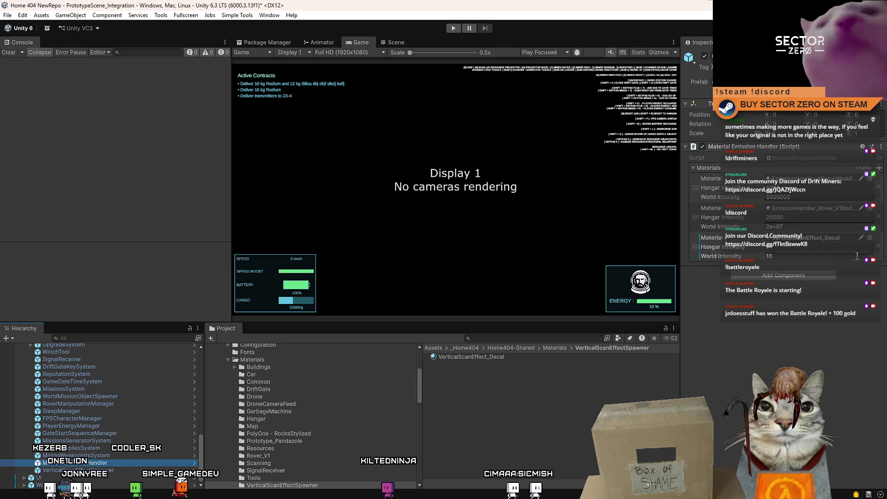
{"action": "left_click", "coordinate": [787, 257]}
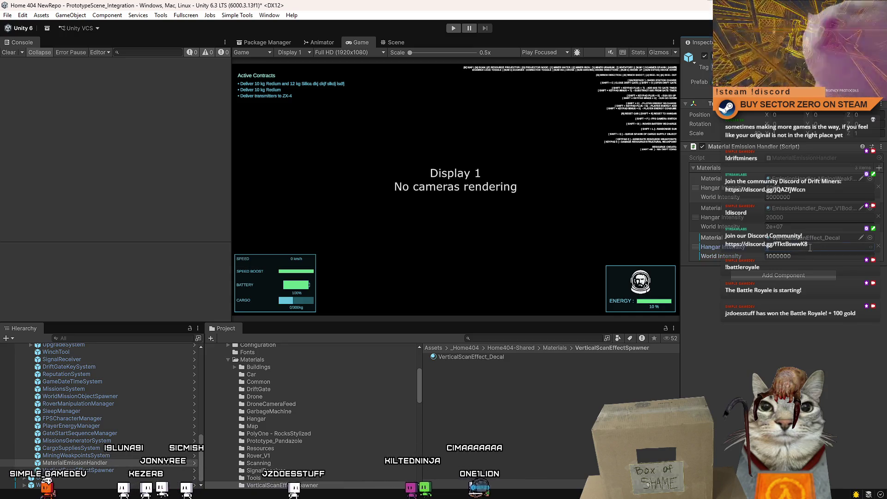
{"action": "left_click", "coordinate": [811, 248]}
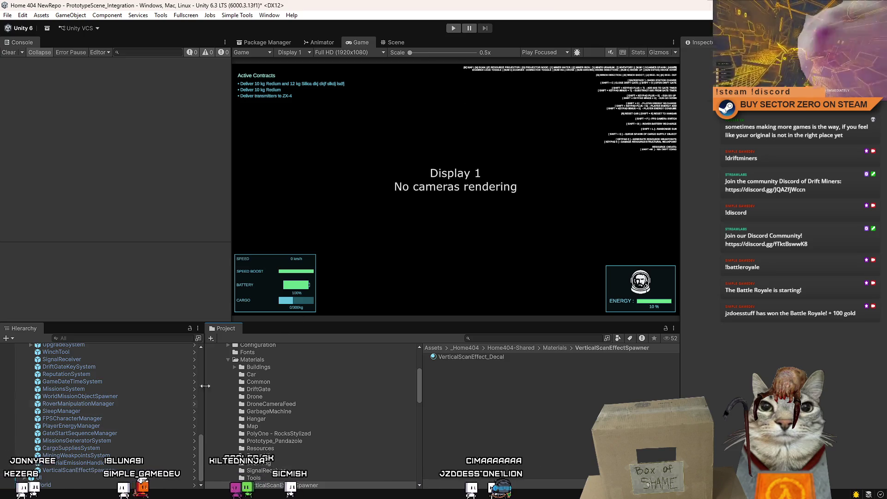
{"action": "left_click", "coordinate": [86, 464]}
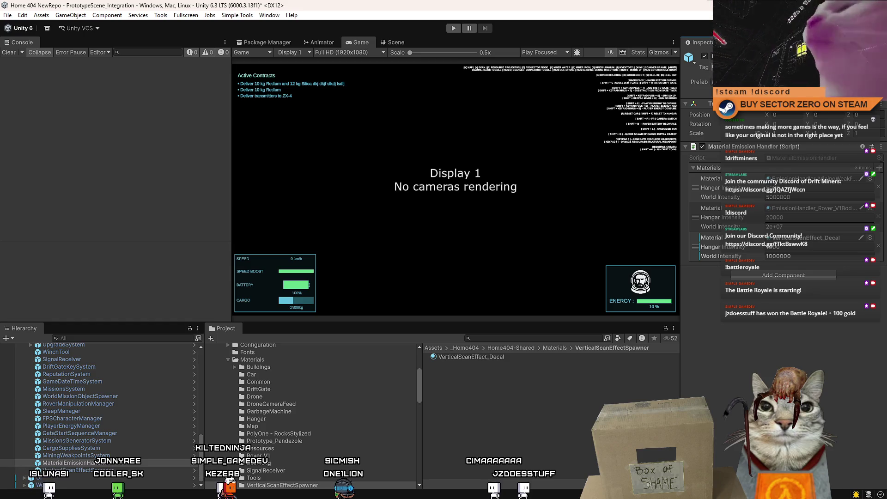
- Apply the Material Emission Handler component changes to the MaterialEmissionHandler prefab and enter Play mode
{"action": "right_click", "coordinate": [746, 152]}
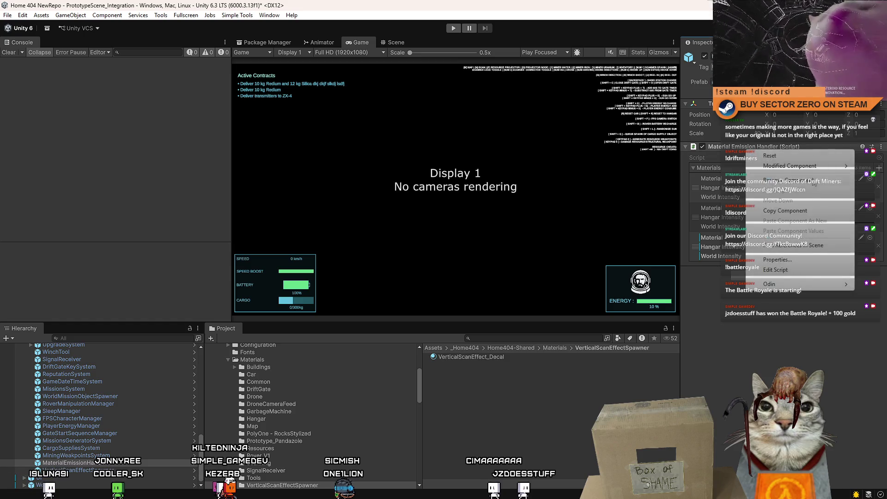
{"action": "mouse_move", "coordinate": [767, 170]}
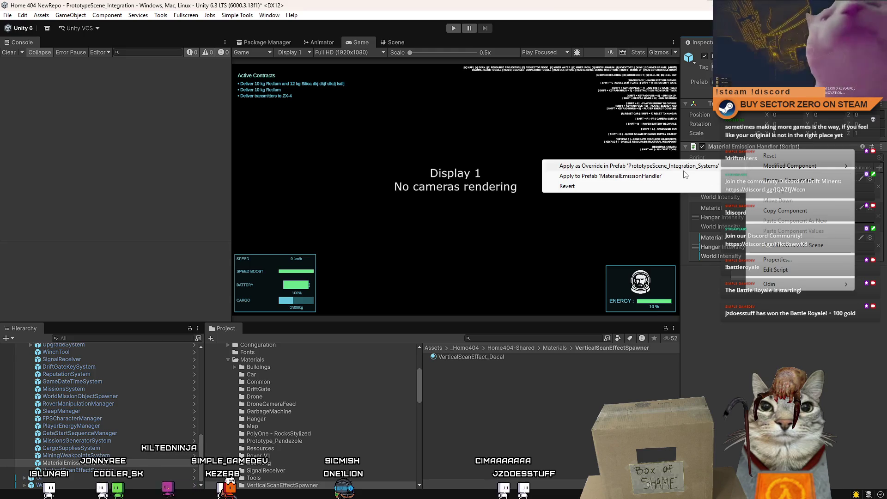
{"action": "left_click", "coordinate": [662, 180]}
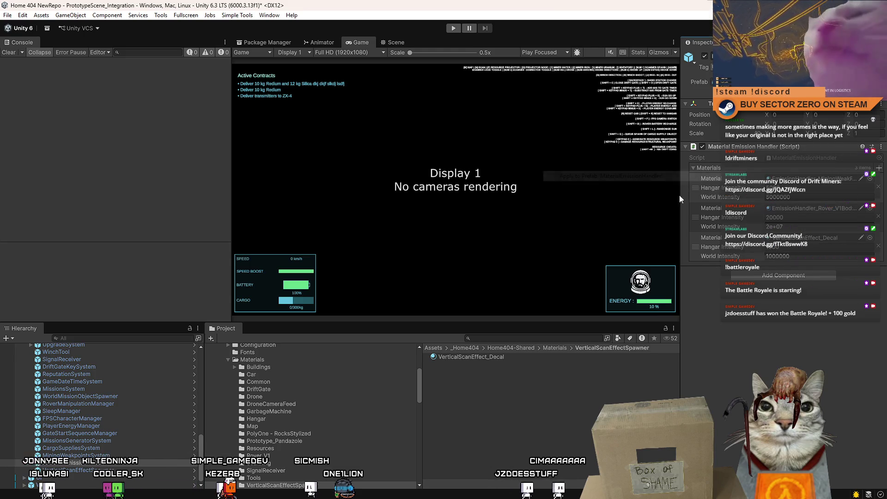
{"action": "left_click", "coordinate": [454, 28]}
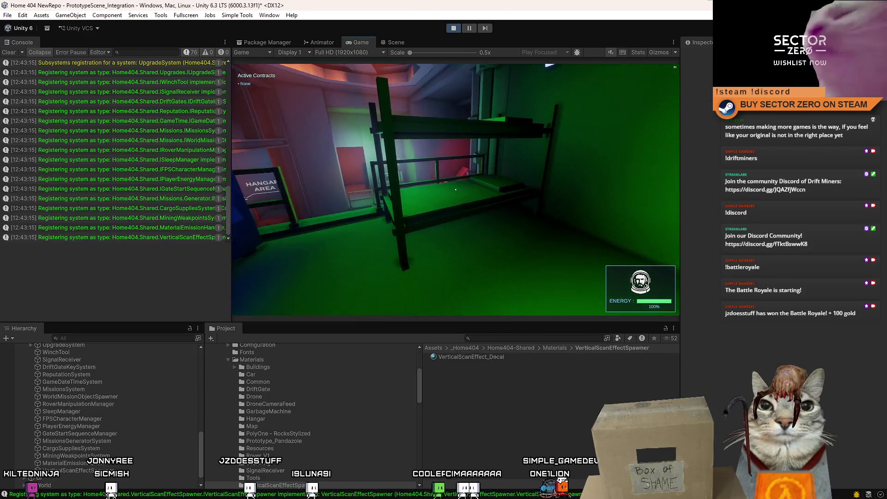
- Start first-person play, confirm a drift run at the galaxy map terminal, and head for the vehicle
{"action": "key", "text": "F10"}
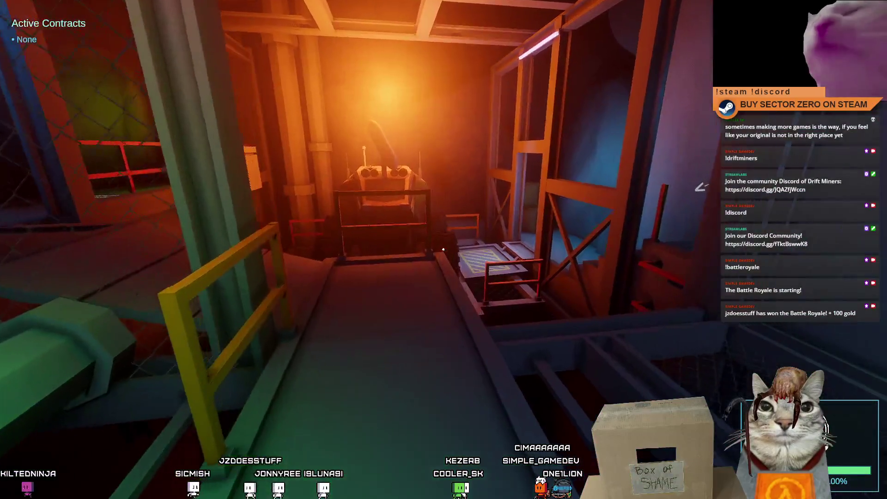
{"action": "key", "text": "w"}
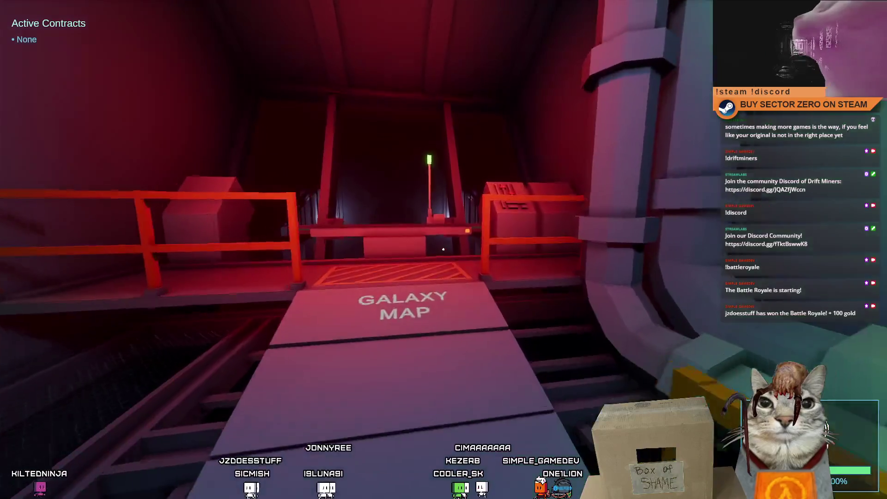
{"action": "key", "text": "e"}
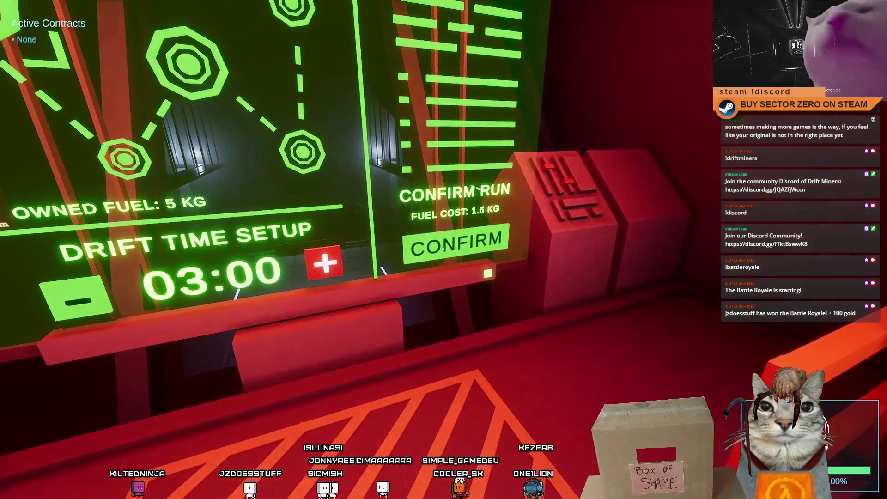
{"action": "left_click", "coordinate": [444, 249]}
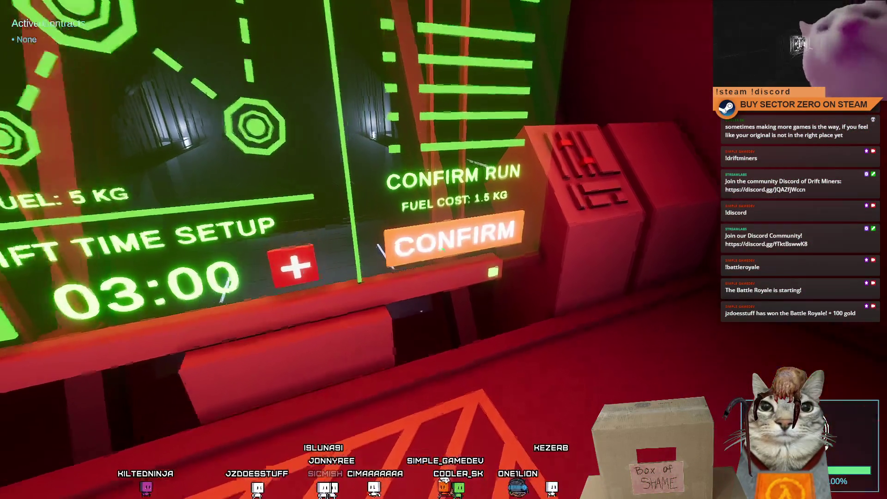
{"action": "key", "text": "w"}
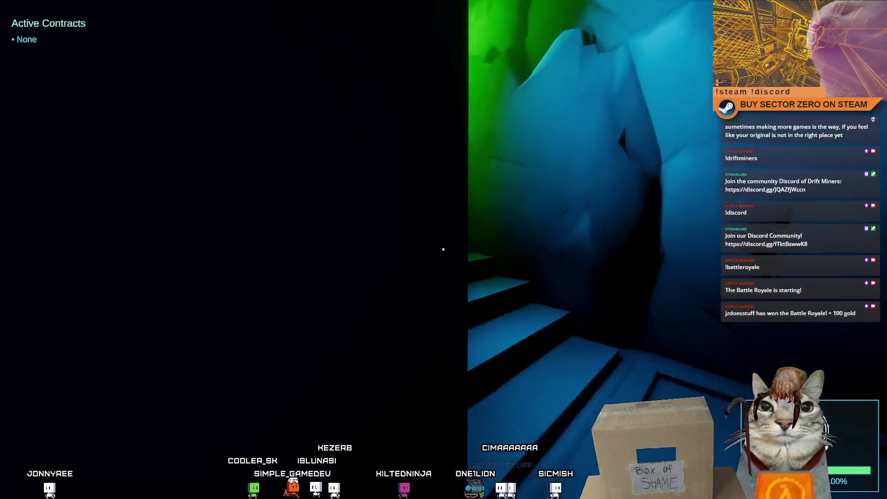
- Explore the sleeping quarters, visiting the radio, Drift Soda machine and bunk bed
{"action": "key", "text": "w"}
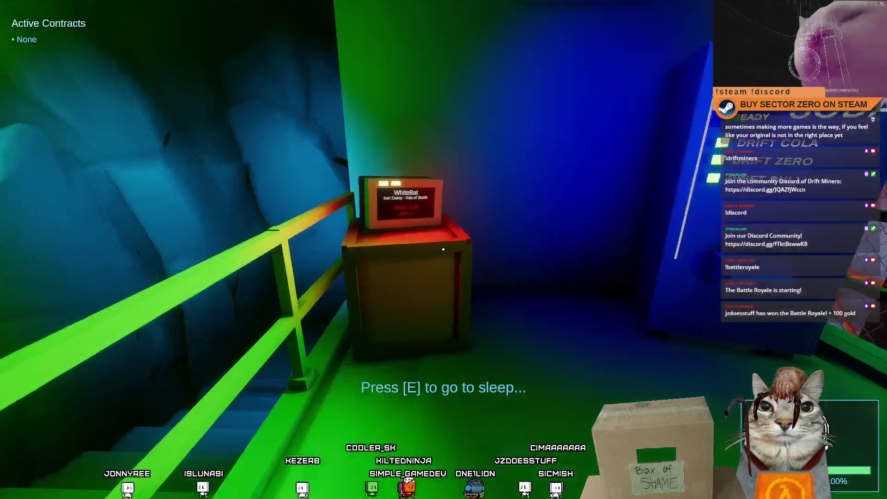
{"action": "key", "text": "w"}
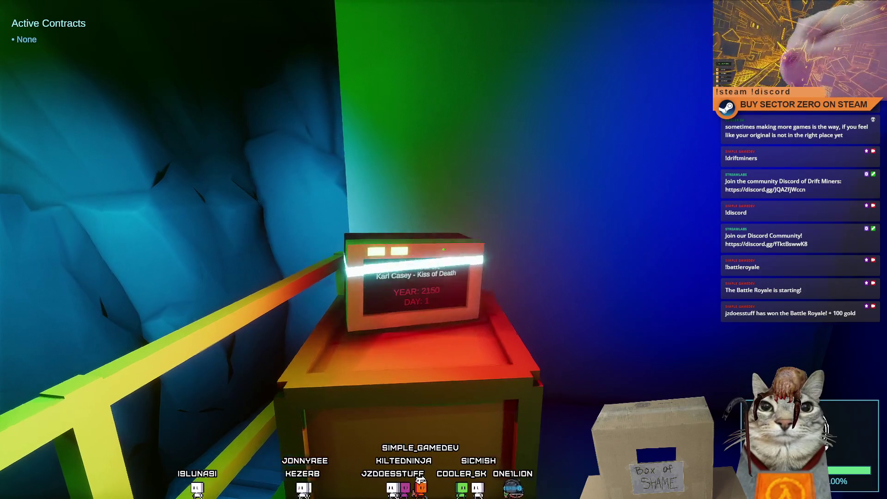
{"action": "key", "text": "w"}
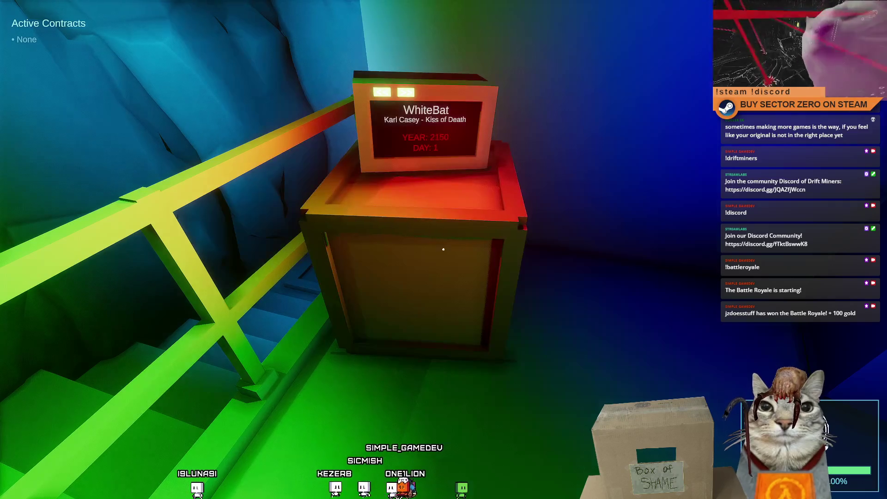
{"action": "key", "text": "s"}
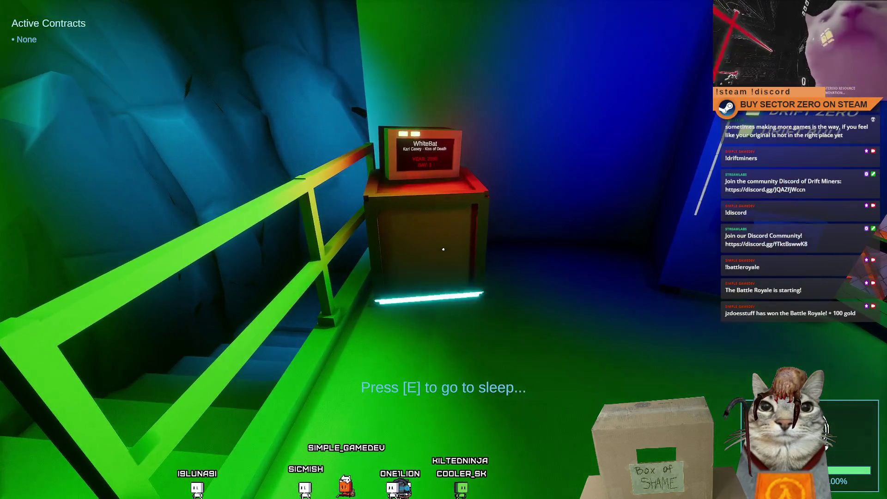
{"action": "key", "text": "s"}
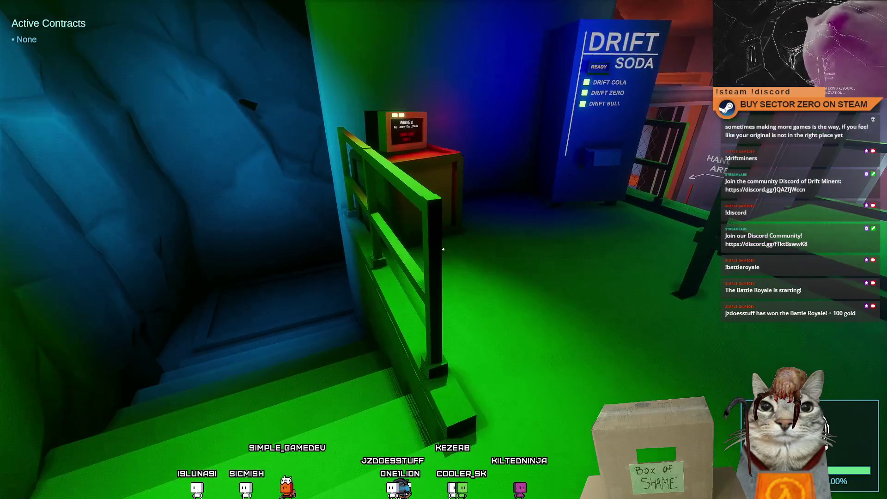
{"action": "key", "text": "w"}
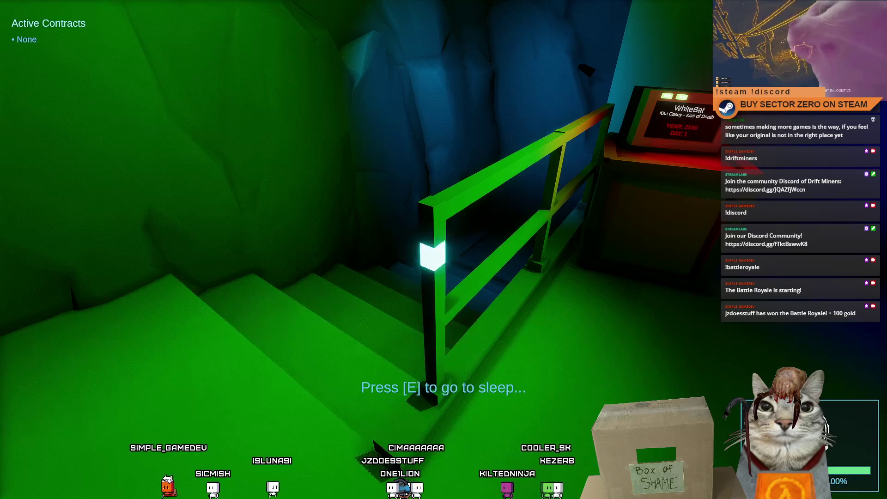
{"action": "key", "text": "w"}
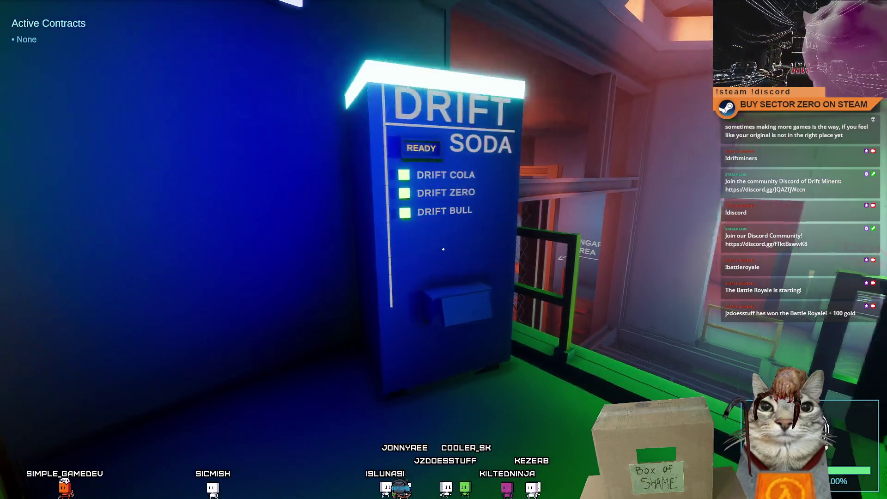
{"action": "key", "text": "w"}
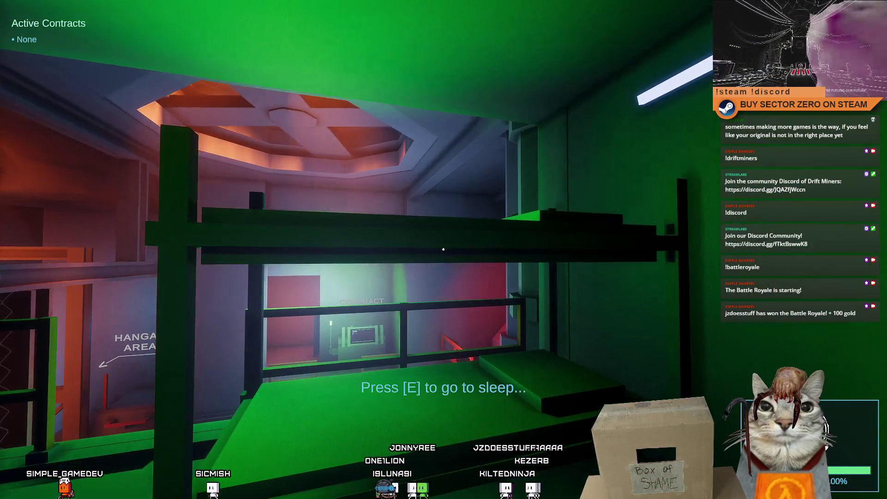
- Walk past the Contract Terminal and red terminal room to the orange hangar machine, then exit fullscreen
{"action": "key", "text": "w"}
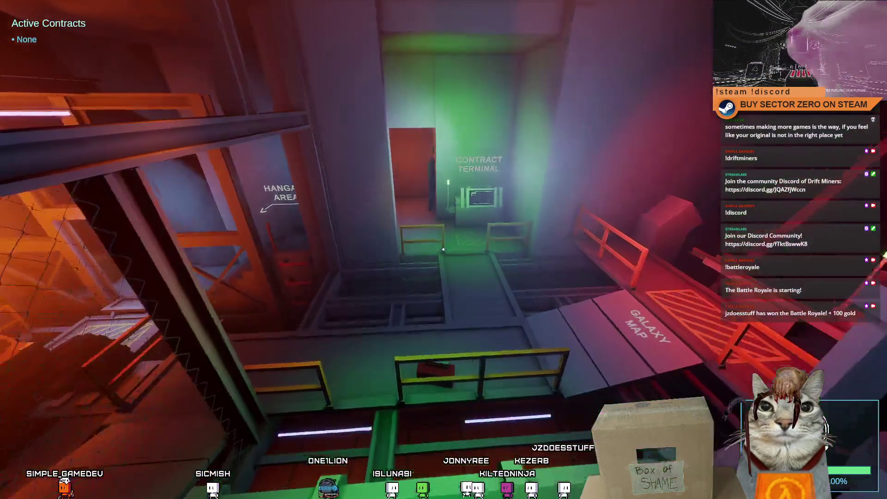
{"action": "key", "text": "w"}
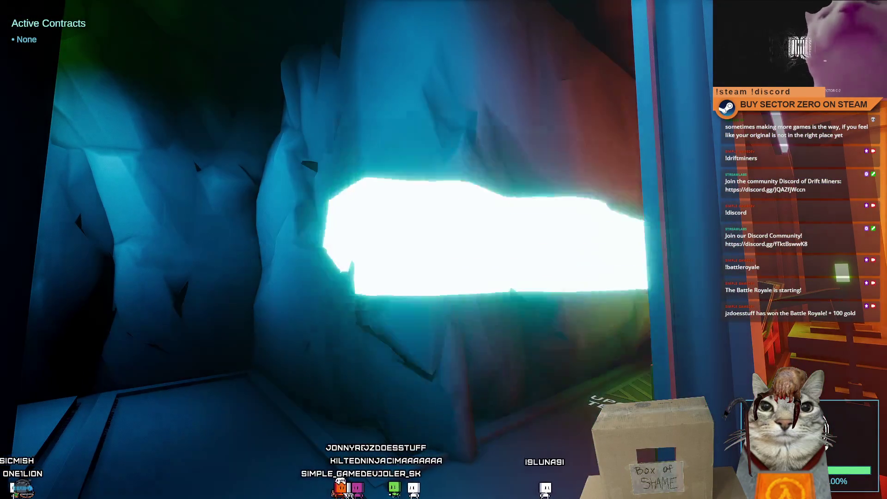
{"action": "key", "text": "w"}
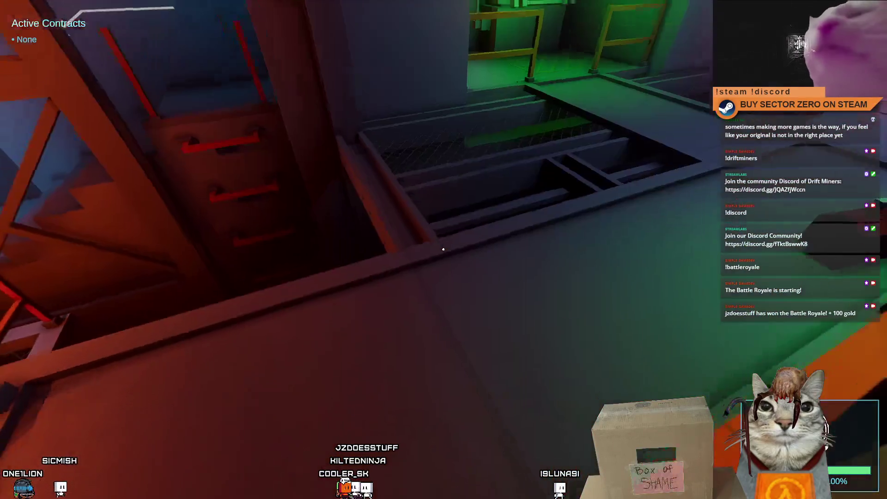
{"action": "key", "text": "w"}
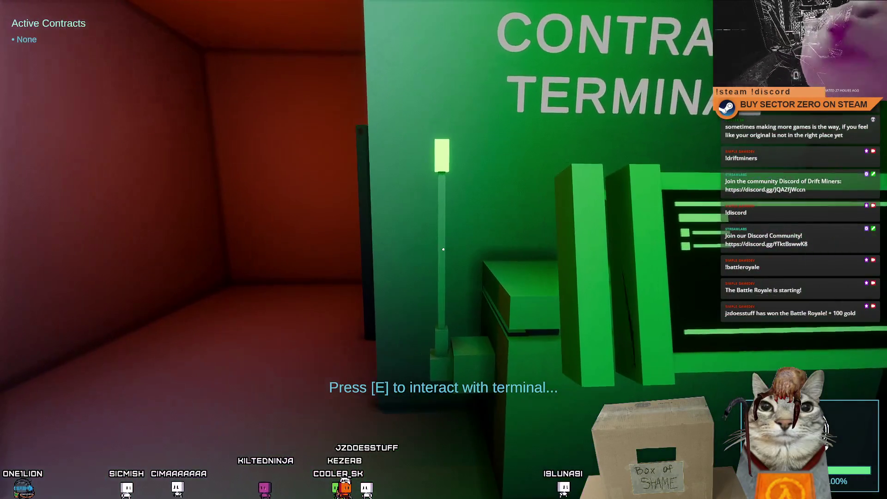
{"action": "key", "text": "w"}
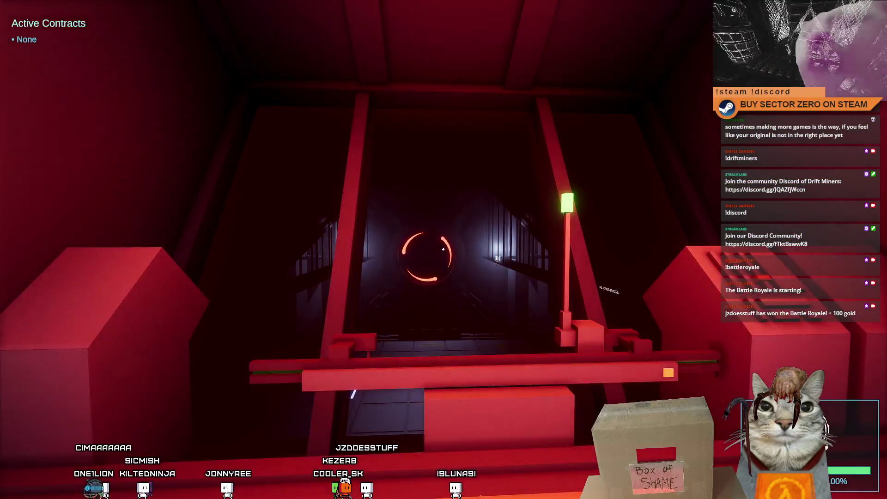
{"action": "key", "text": "w"}
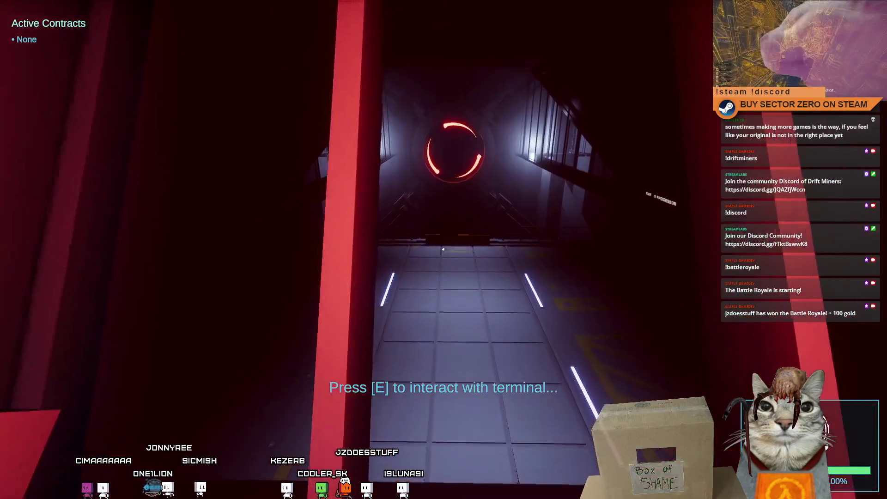
{"action": "key", "text": "w"}
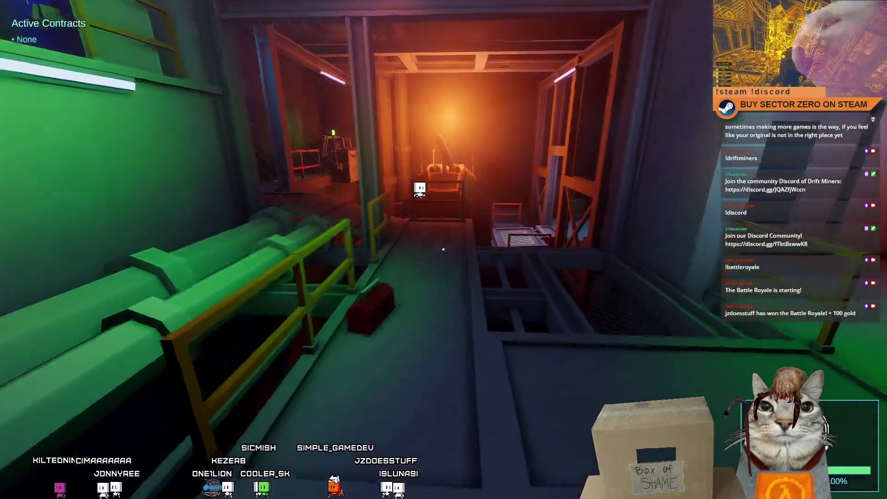
{"action": "key", "text": "w"}
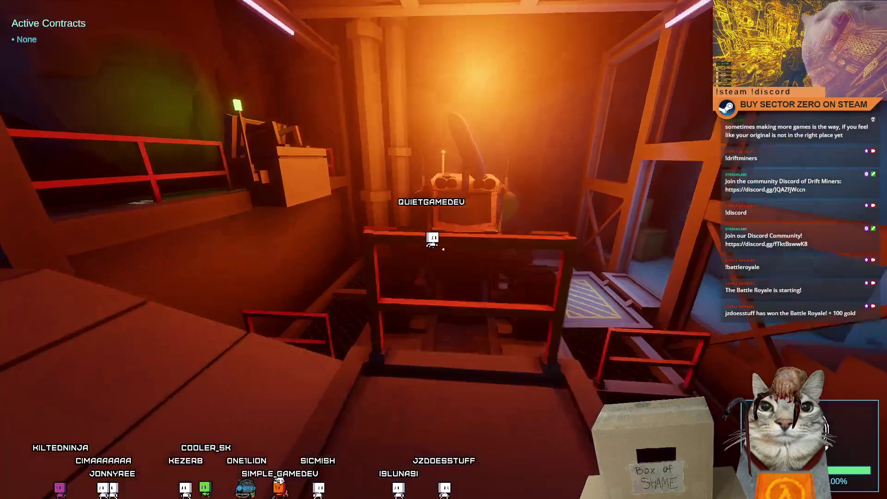
{"action": "key", "text": "w"}
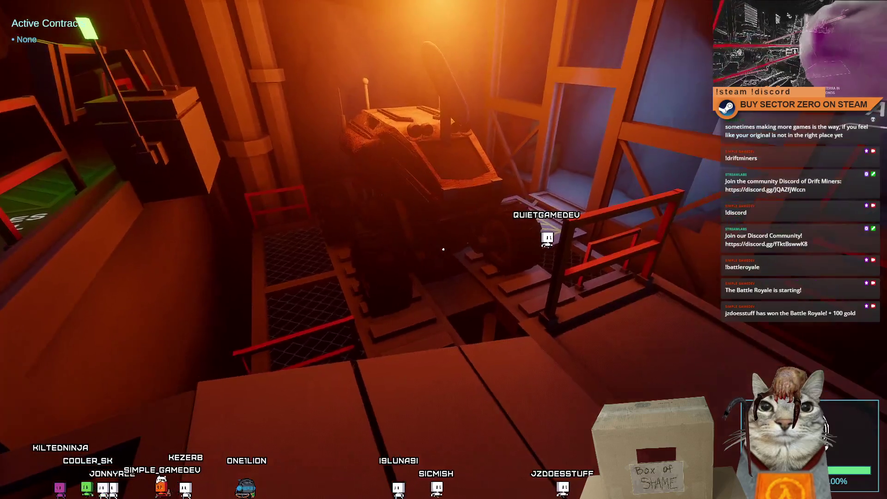
{"action": "key", "text": "Escape"}
{"action": "key", "text": "Escape"}
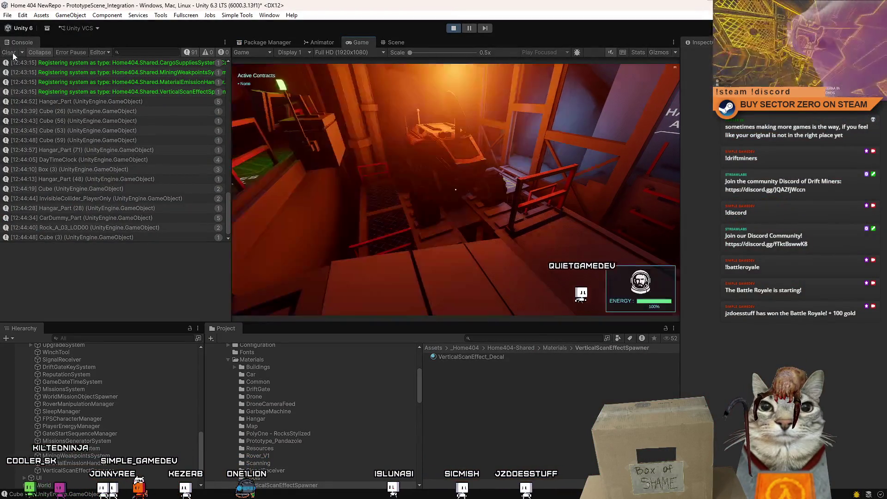
- Clear the Console, stop Play mode, and open the Hangar prefab in the Scene view
{"action": "left_click", "coordinate": [13, 53]}
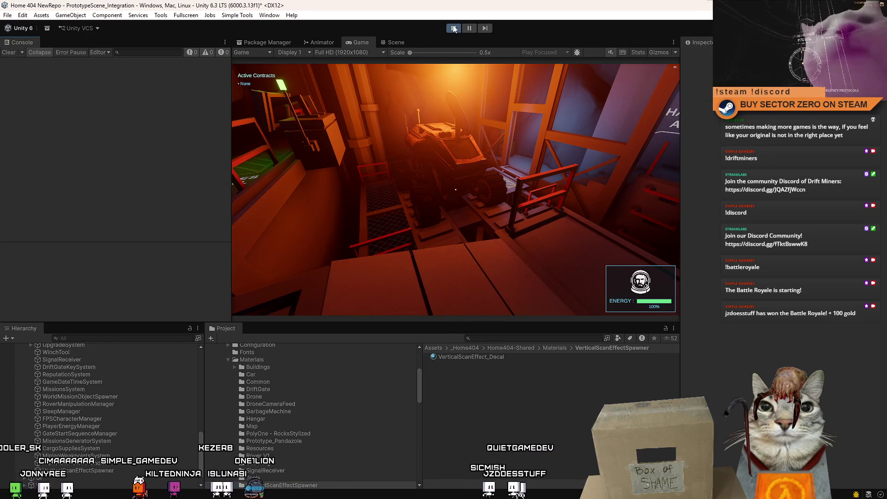
{"action": "left_click", "coordinate": [453, 29]}
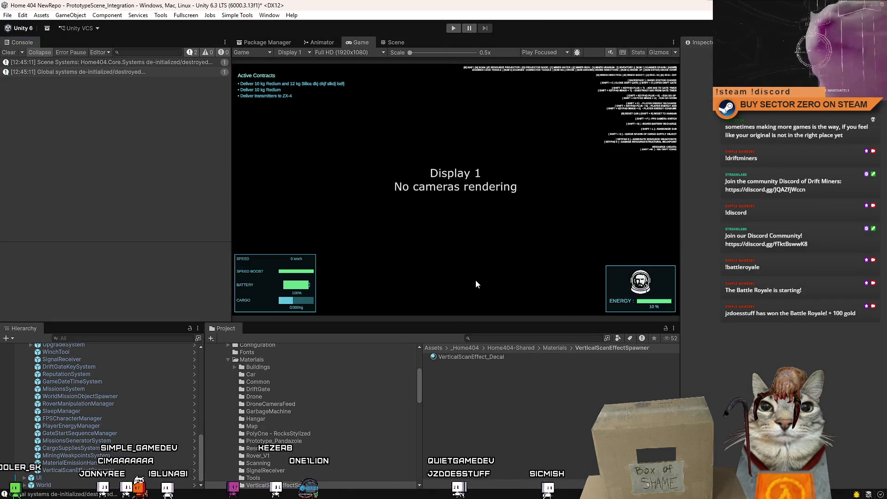
{"action": "left_click", "coordinate": [497, 340]}
{"action": "type", "text": "hangar"}
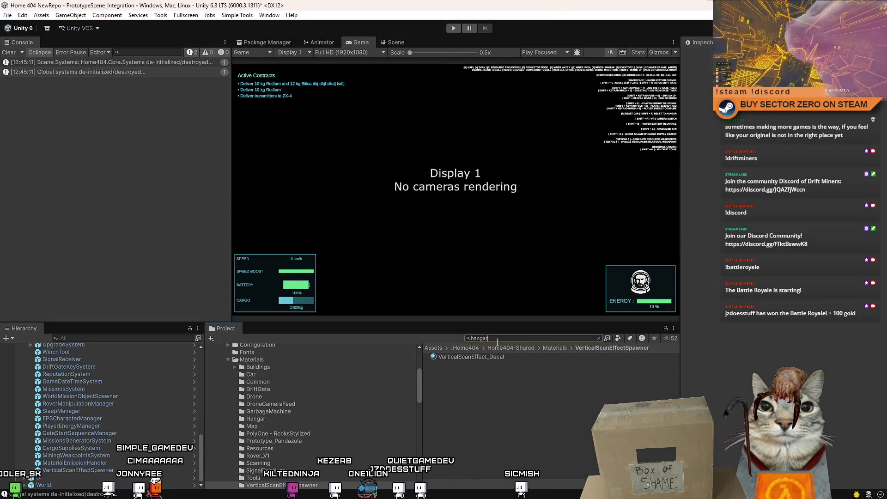
{"action": "double_click", "coordinate": [465, 415]}
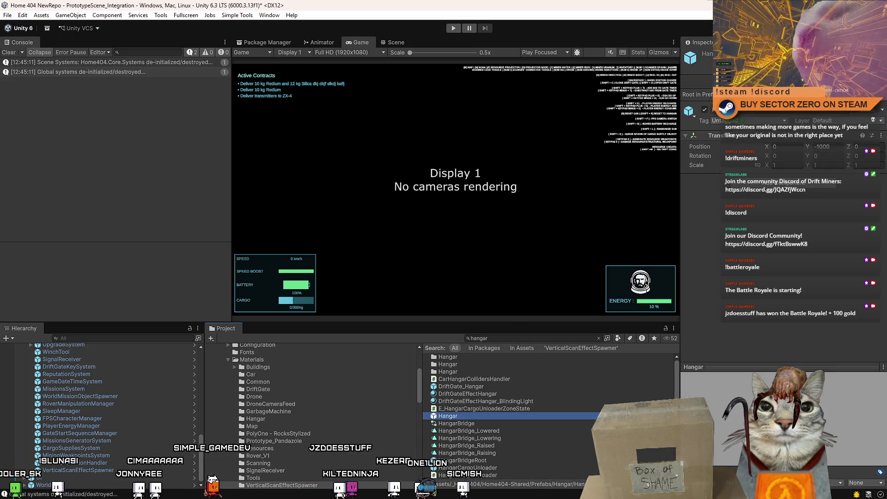
{"action": "left_click", "coordinate": [381, 43]}
{"action": "type", "text": "offi"}
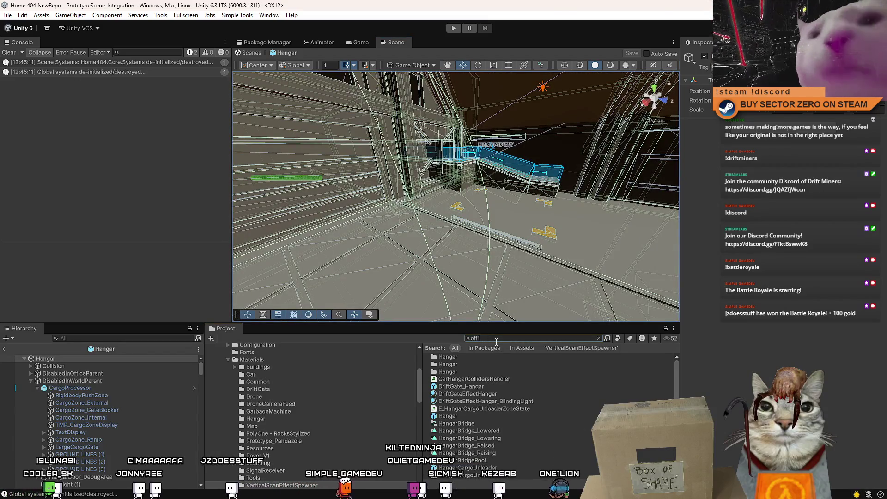
- Find the Office prefab by searching 'office', open it, inspect it in the Scene view and save it
{"action": "type", "text": "ce"}
{"action": "double_click", "coordinate": [462, 380]}
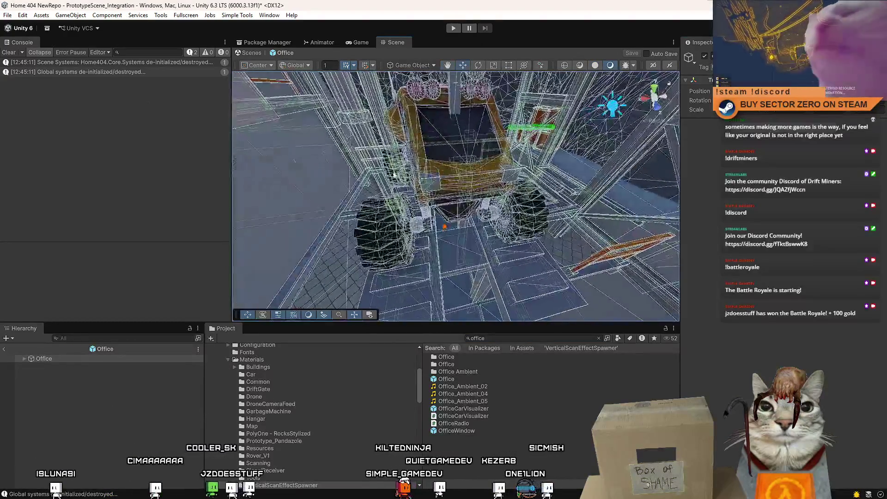
{"action": "left_click", "coordinate": [481, 174]}
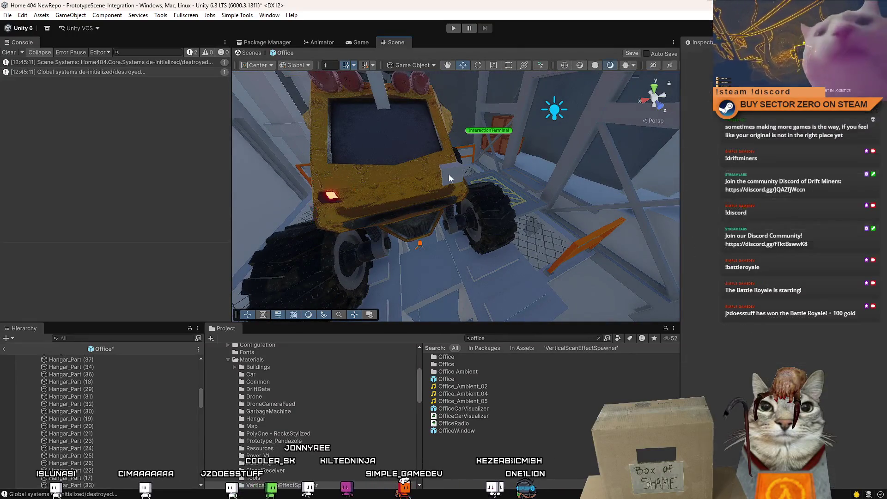
{"action": "mouse_move", "coordinate": [448, 174]}
{"action": "left_mouse_down"}
{"action": "mouse_move", "coordinate": [461, 155]}
{"action": "mouse_move", "coordinate": [294, 192]}
{"action": "left_mouse_up"}
{"action": "key", "text": "ctrl+s"}
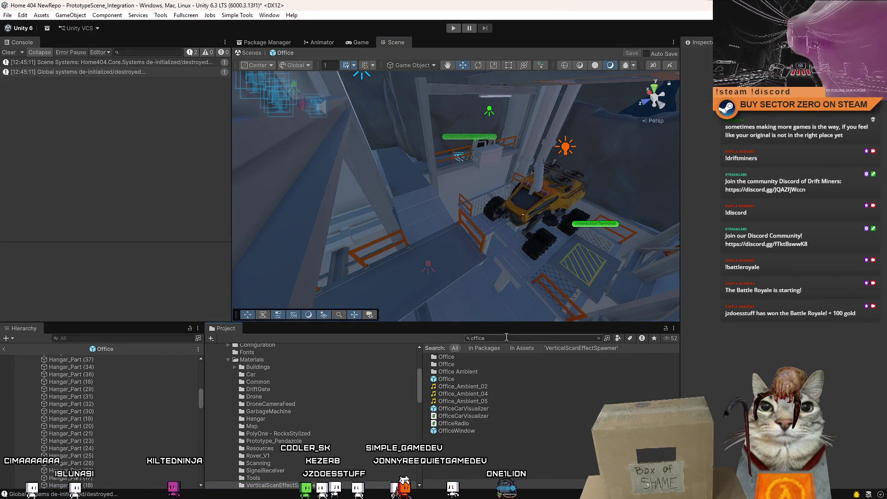
- Clear the project search, return to the Game view and switch to SourceTree
{"action": "left_click", "coordinate": [598, 338]}
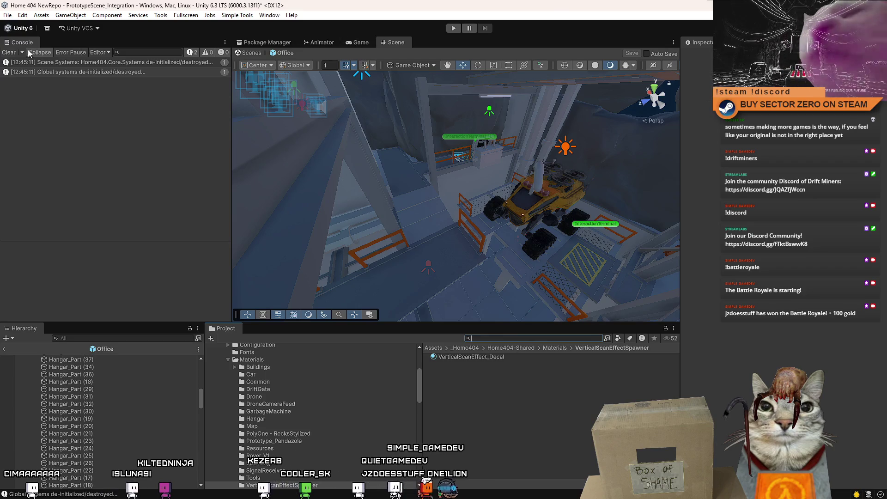
{"action": "left_click", "coordinate": [364, 42]}
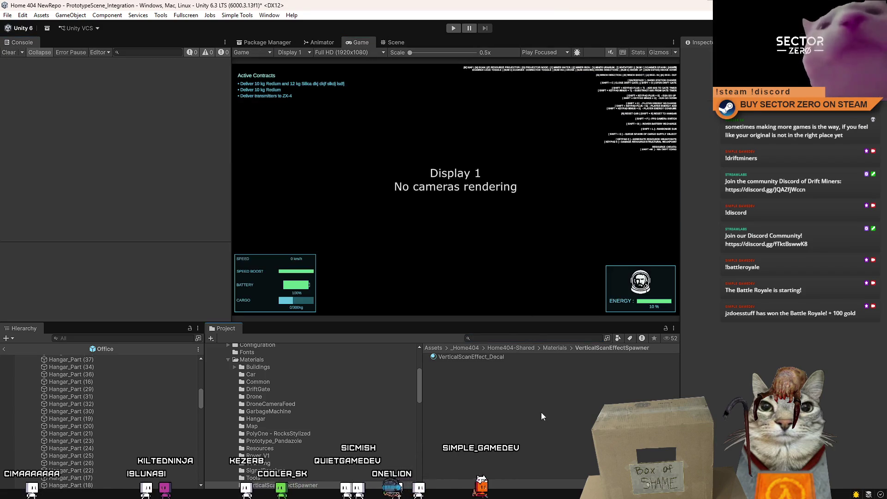
{"action": "key", "text": "alt+Tab"}
{"action": "key", "text": "alt+Tab"}
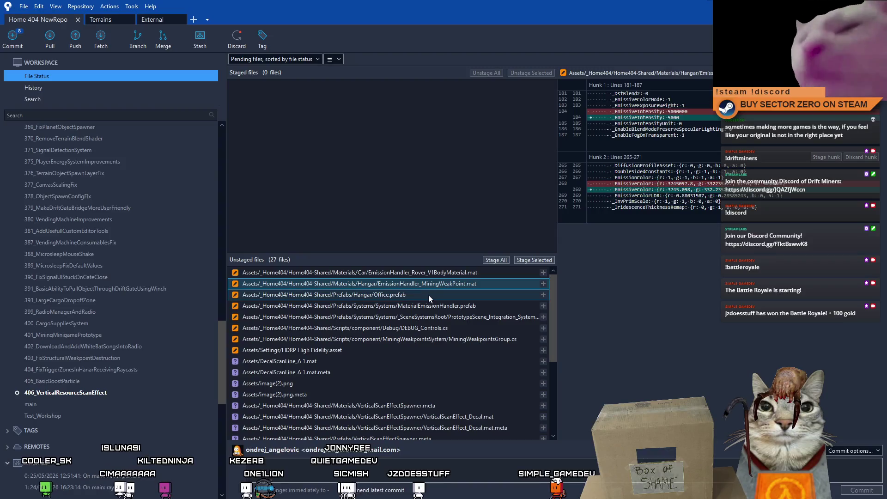
- Stage only Office.prefab and commit it noting the light blinds removed from the car in the hangar
{"action": "left_click", "coordinate": [428, 295]}
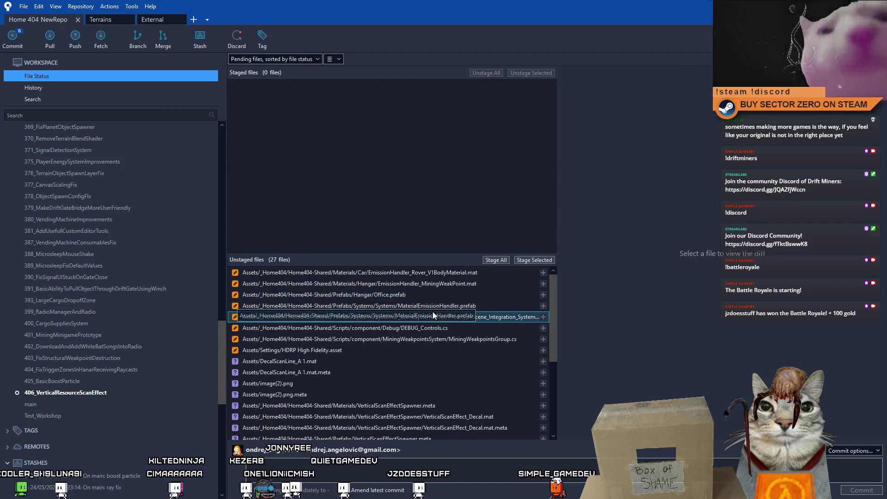
{"action": "left_click", "coordinate": [539, 260]}
{"action": "type", "text": "updated: removed b"}
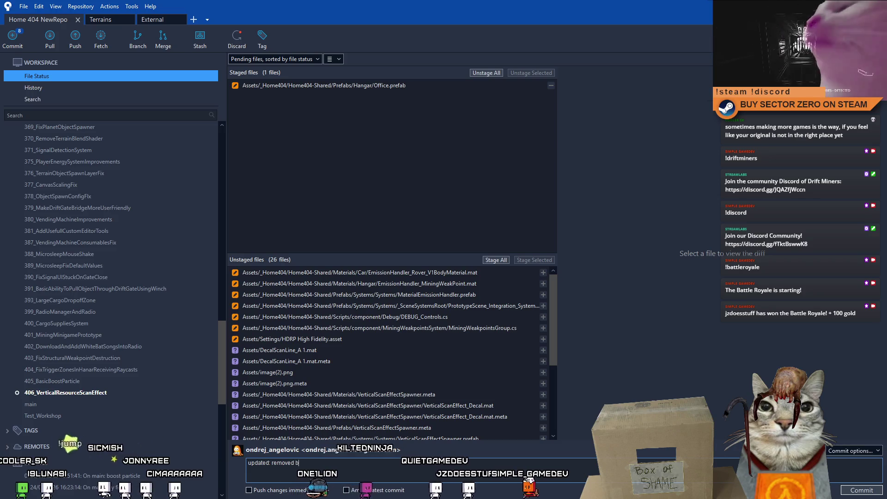
{"action": "type", "text": "linds "}
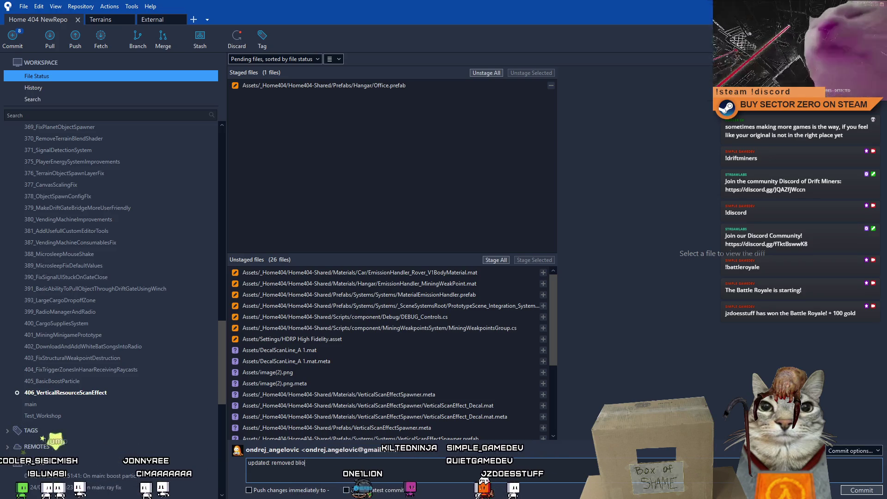
{"action": "type", "text": "from"}
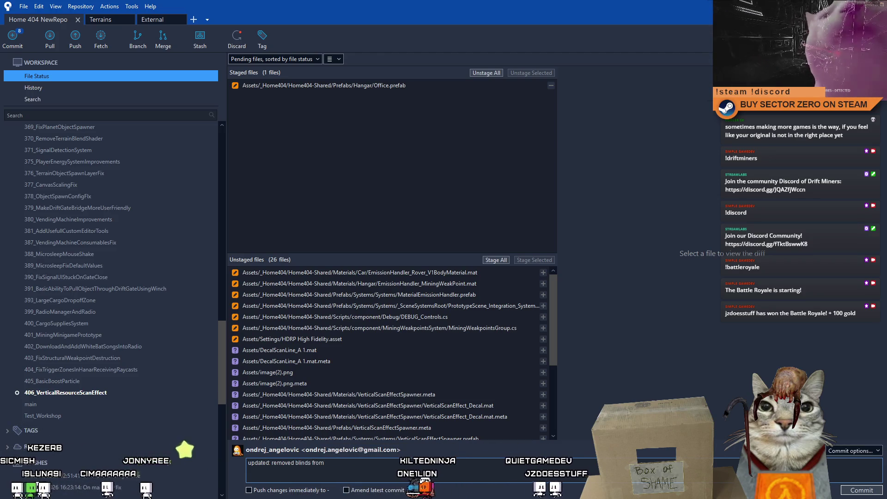
{"action": "type", "text": " car in hangar, emission handler now solves high bloom in hangar"}
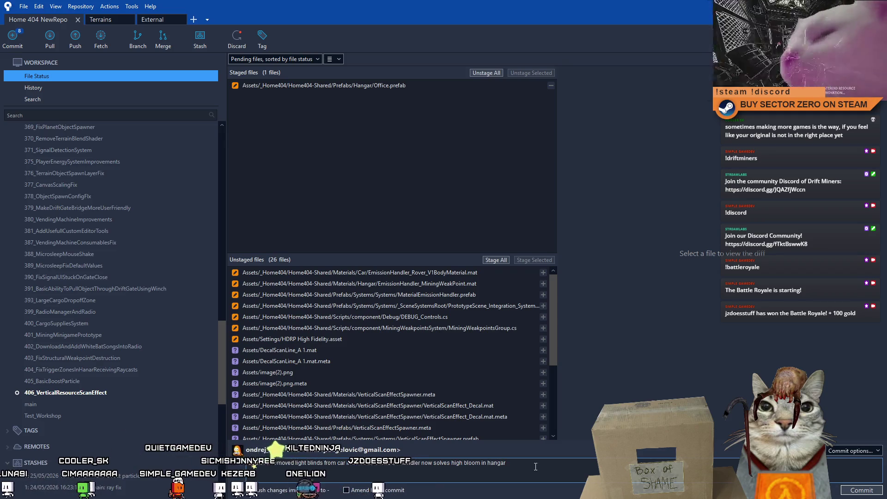
{"action": "left_click", "coordinate": [867, 493]}
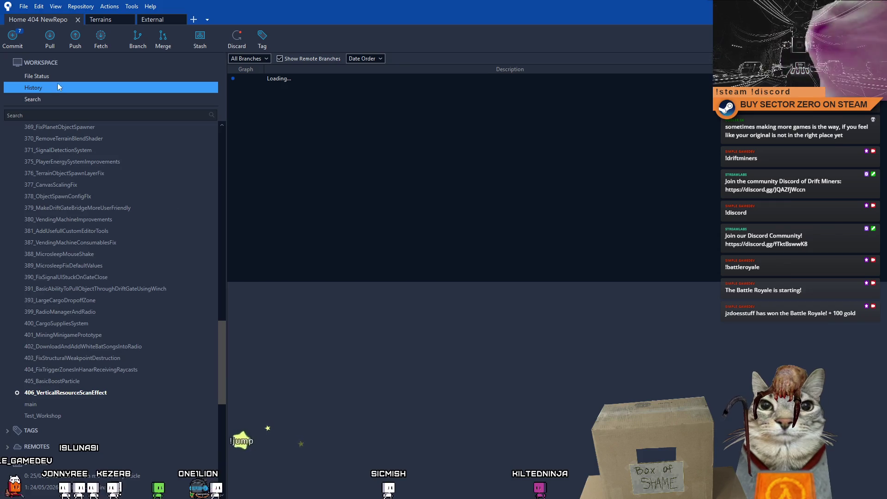
{"action": "left_click", "coordinate": [57, 78]}
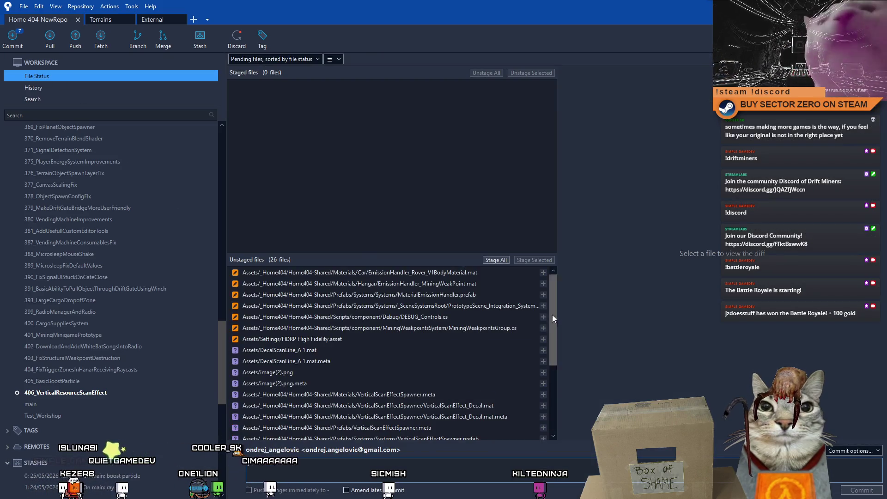
- Review the VerticalScanEffectSpawner.cs.meta diff and select the spawner and VerticalScanEffect prefab files
{"action": "left_click_drag", "start_coordinate": [552, 313], "coordinate": [556, 422]}
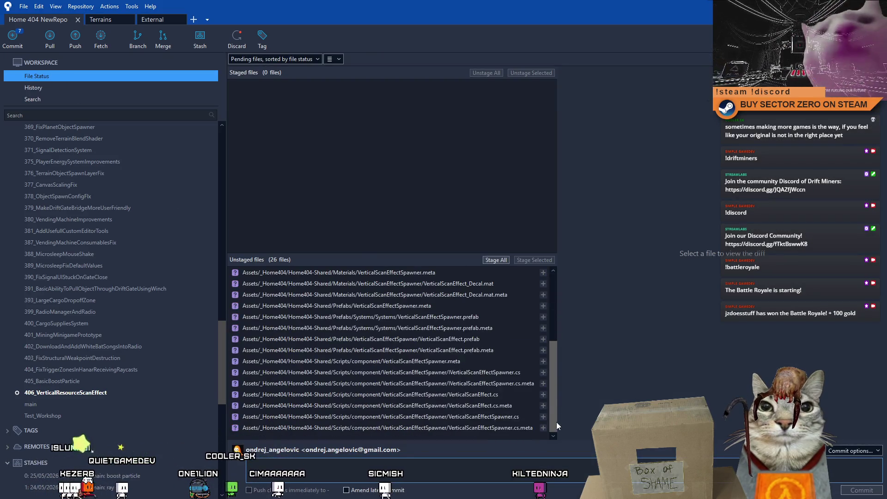
{"action": "left_click", "coordinate": [473, 429]}
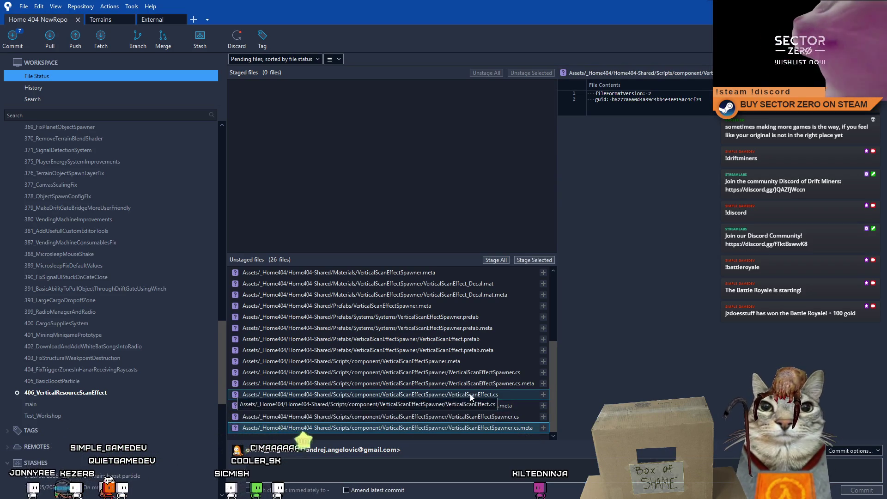
{"action": "left_click", "coordinate": [427, 361], "text": "shift"}
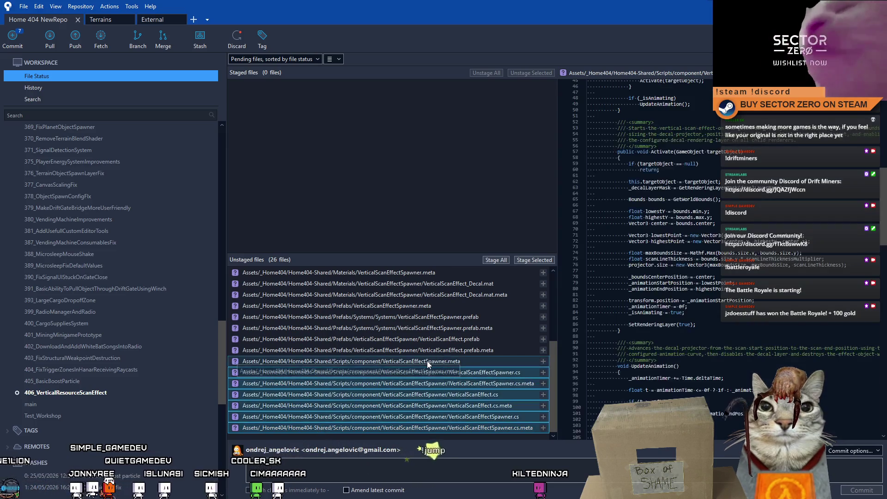
{"action": "left_click", "coordinate": [475, 344], "text": "shift"}
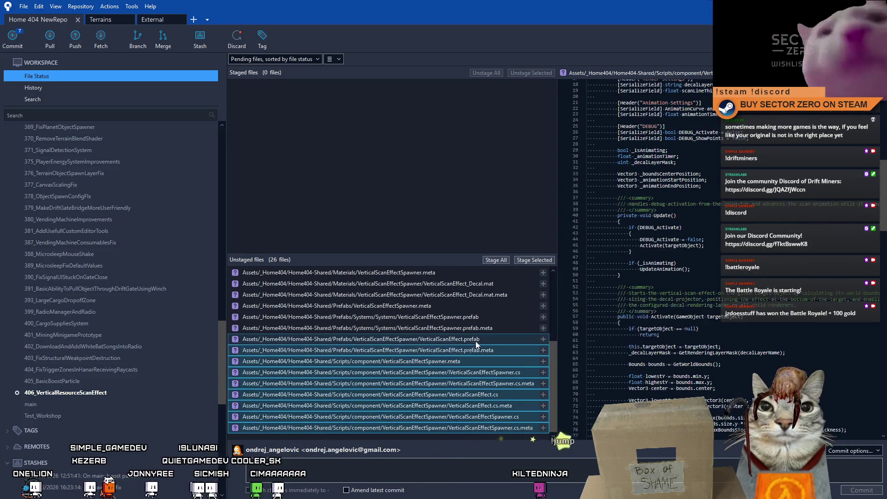
{"action": "left_click", "coordinate": [446, 331], "text": "shift"}
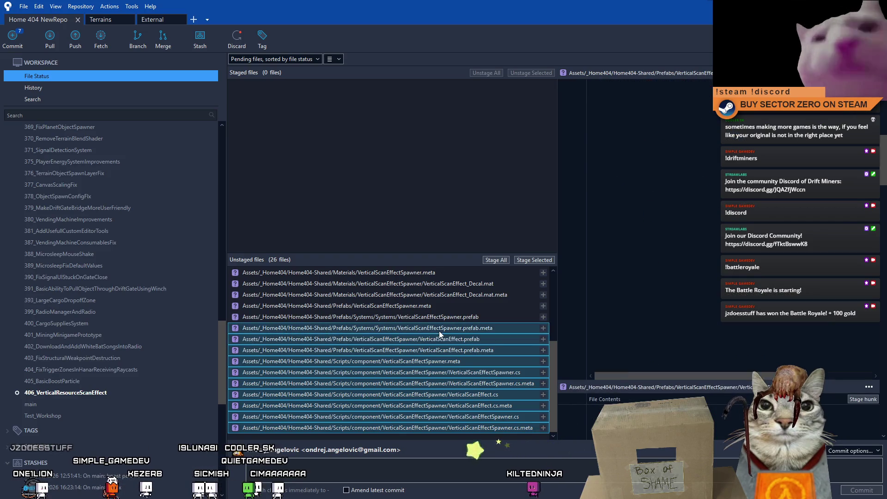
{"action": "left_click", "coordinate": [425, 321], "text": "shift"}
{"action": "left_click", "coordinate": [411, 309], "text": "shift"}
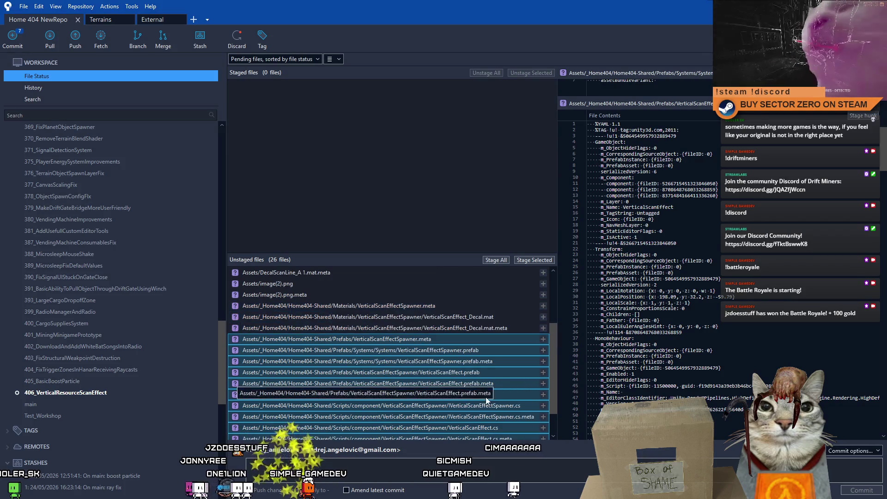
- Add the decal material, its meta and the spawner materials folder meta to the selection, then switch to Unity
{"action": "scroll", "coordinate": [478, 389], "scroll_direction": "up", "scroll_amount": 2}
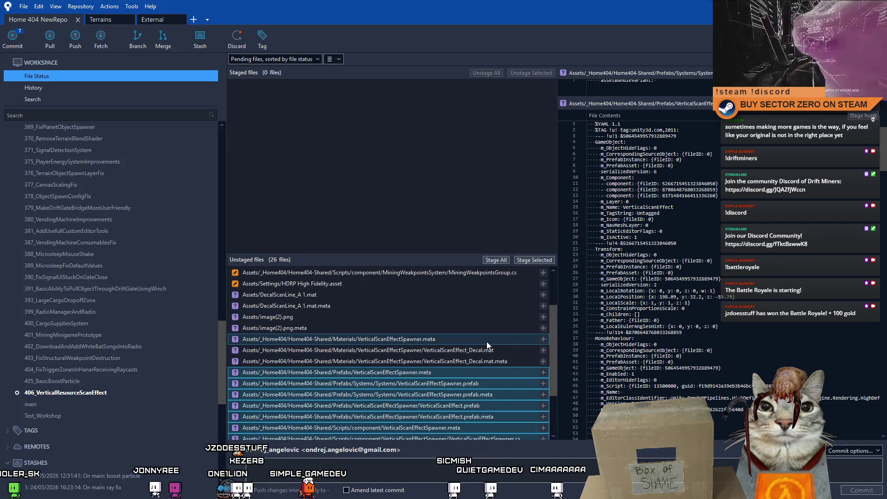
{"action": "left_click", "coordinate": [452, 362], "text": "ctrl"}
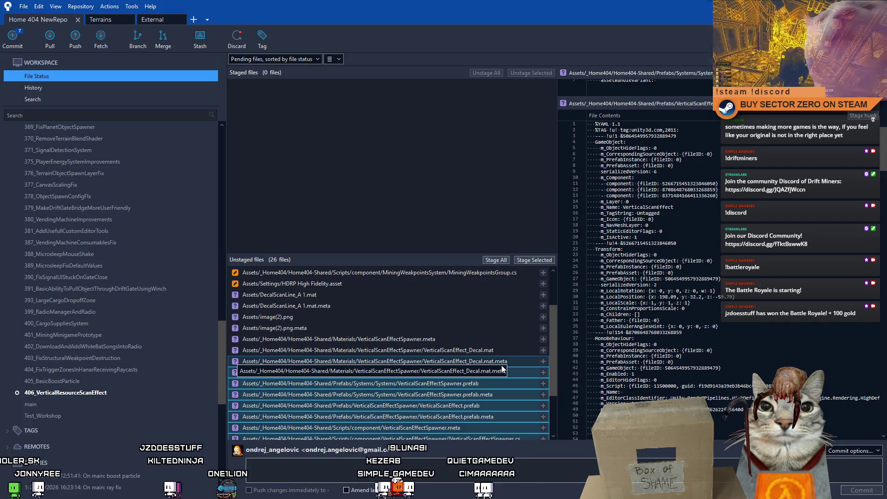
{"action": "left_click", "coordinate": [409, 340], "text": "ctrl"}
{"action": "left_click", "coordinate": [402, 350], "text": "ctrl"}
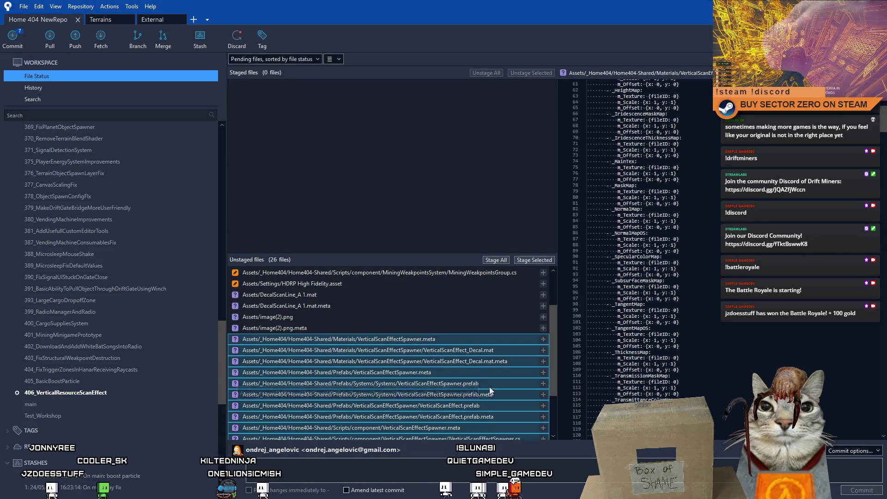
{"action": "scroll", "coordinate": [553, 396], "scroll_direction": "down", "scroll_amount": 2}
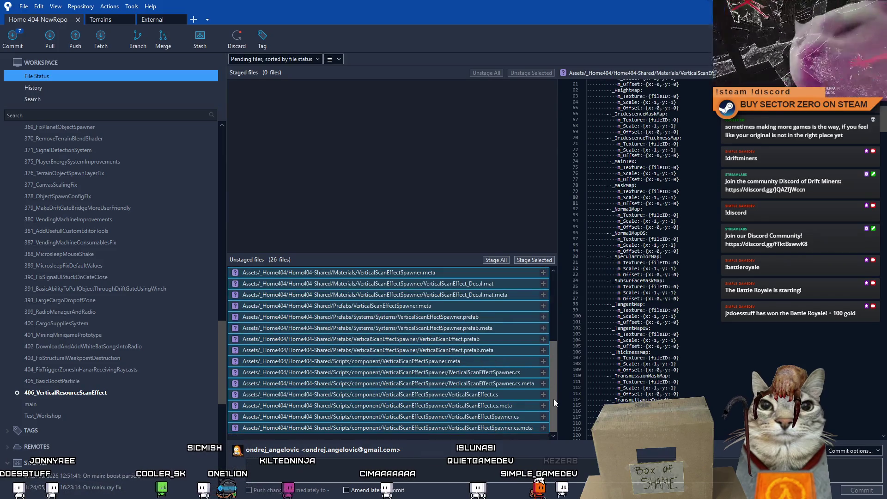
{"action": "scroll", "coordinate": [554, 399], "scroll_direction": "up", "scroll_amount": 1}
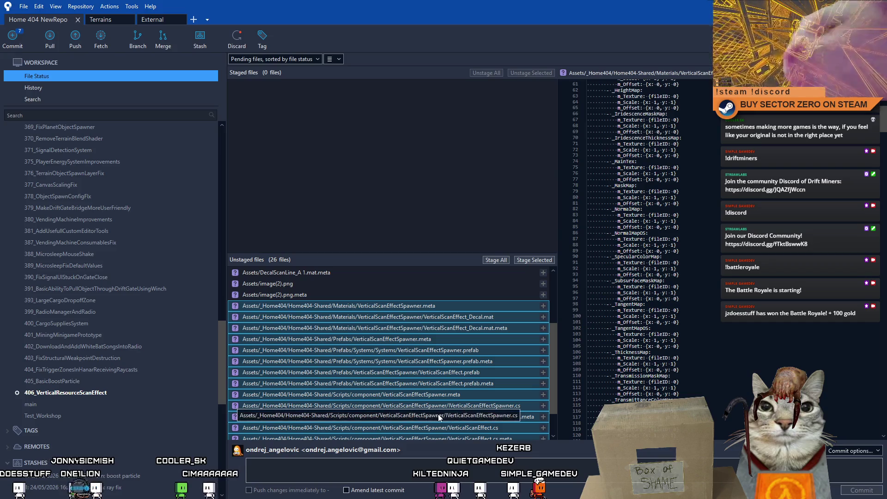
{"action": "scroll", "coordinate": [470, 397], "scroll_direction": "up", "scroll_amount": 3}
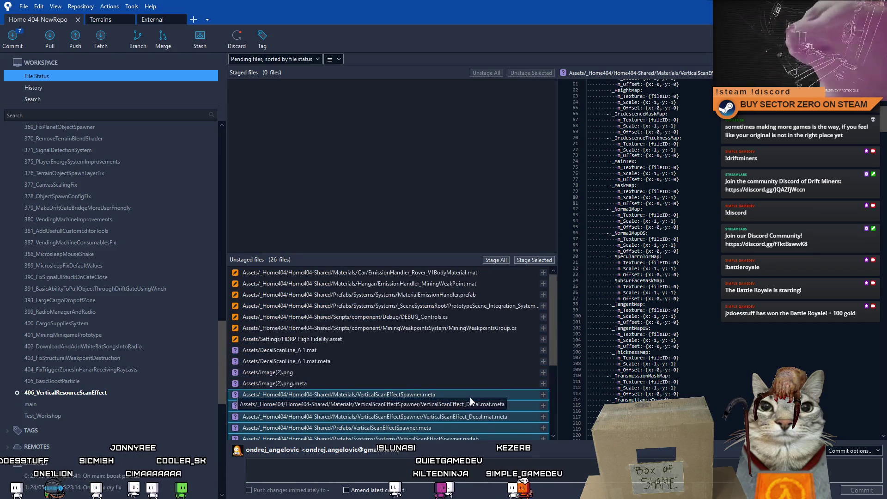
{"action": "scroll", "coordinate": [470, 414], "scroll_direction": "down", "scroll_amount": 2}
{"action": "scroll", "coordinate": [470, 414], "scroll_direction": "down", "scroll_amount": 2}
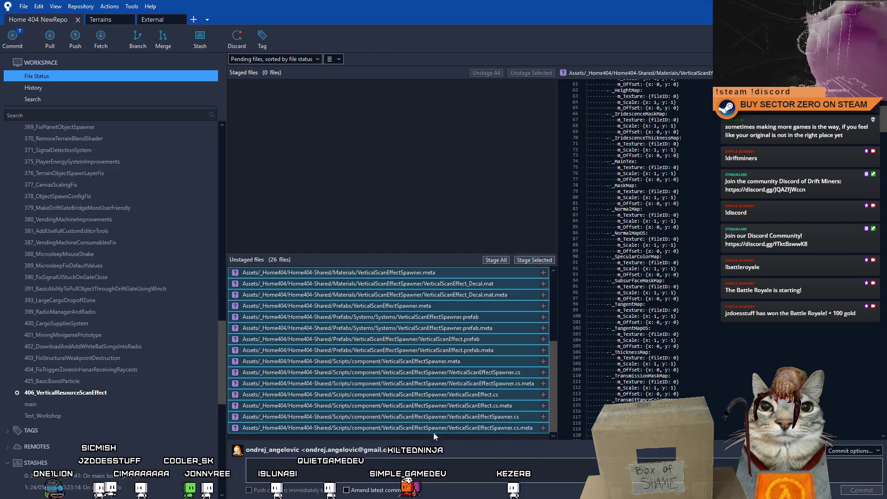
{"action": "left_click", "coordinate": [461, 472]}
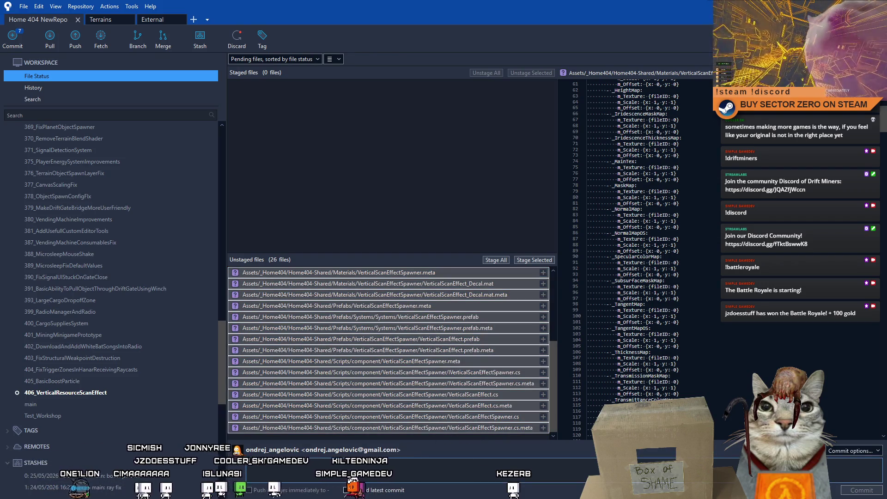
{"action": "key", "text": "alt+Tab"}
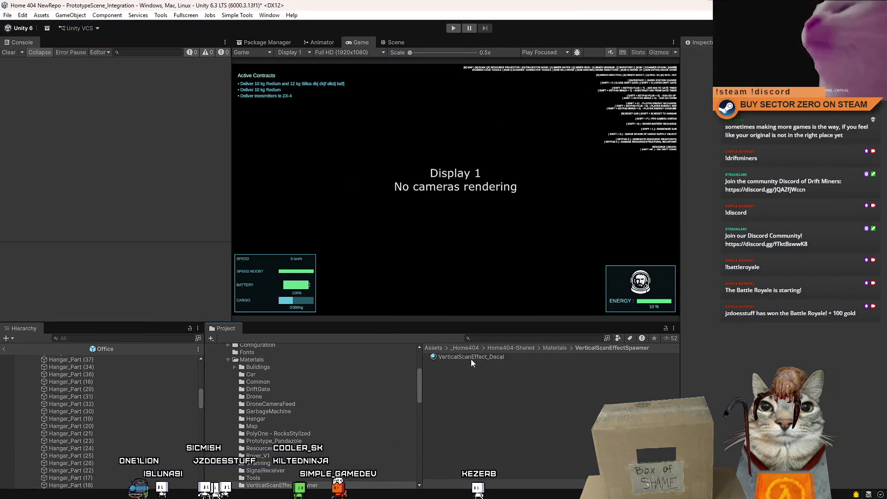
- Rename the decal and mining weak point materials to EH_VerticalScanEffect_Decal and EH_MiningWeakPoint
{"action": "left_click", "coordinate": [479, 358]}
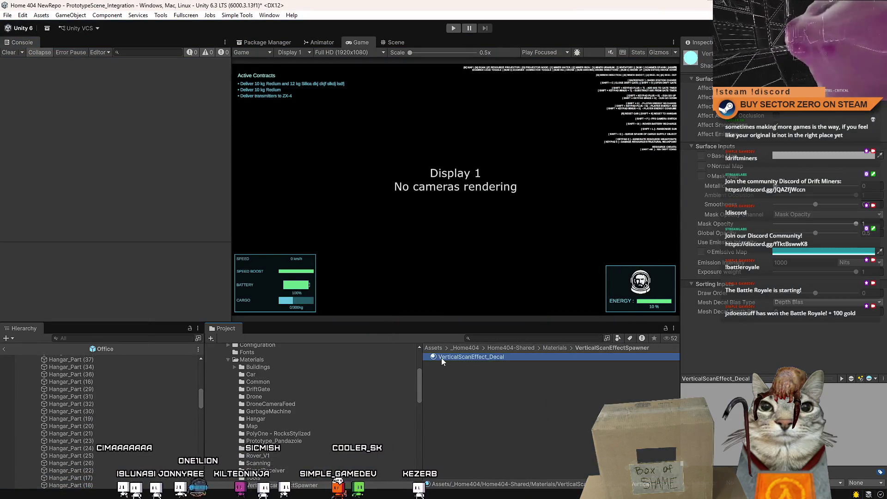
{"action": "key", "text": "F2"}
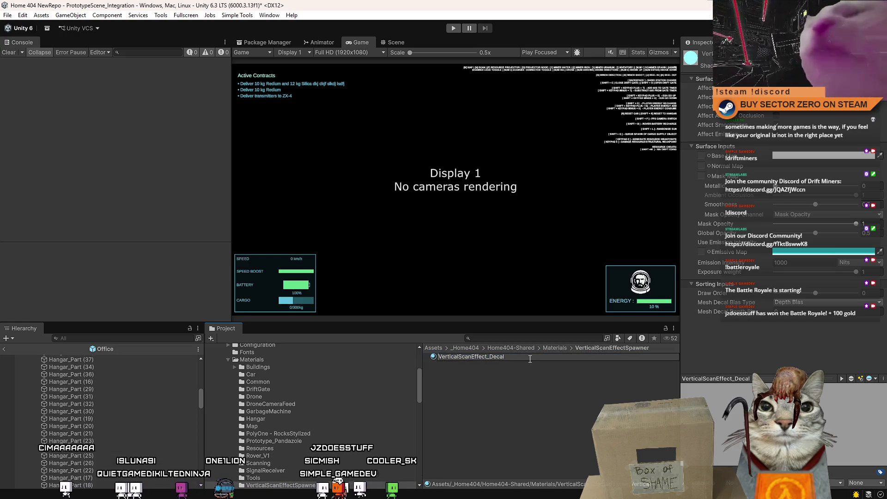
{"action": "type", "text": "EH_"}
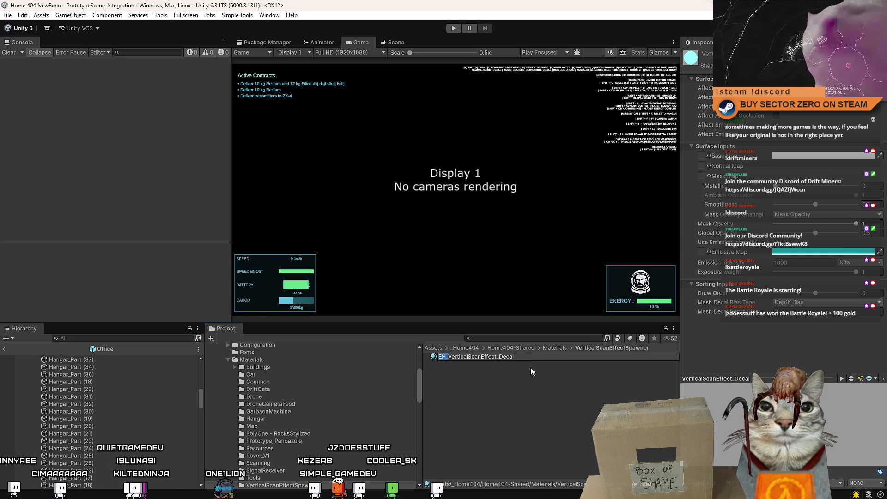
{"action": "key", "text": "Return"}
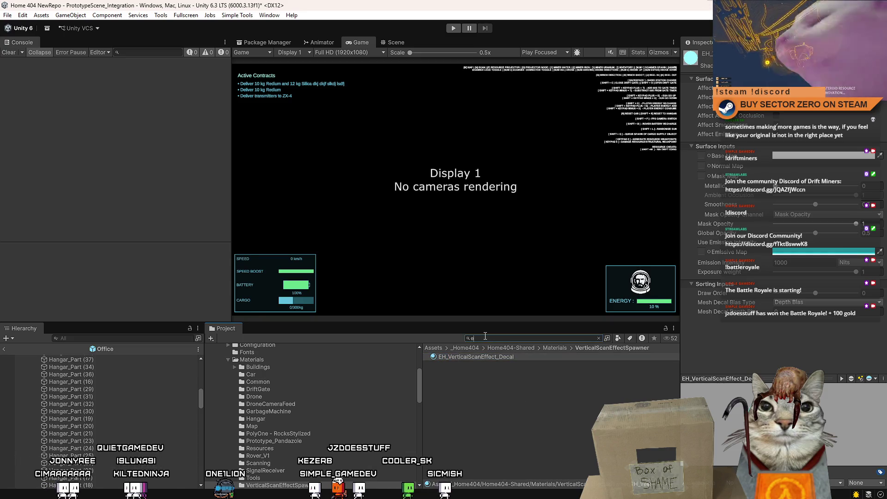
{"action": "type", "text": "mission han"}
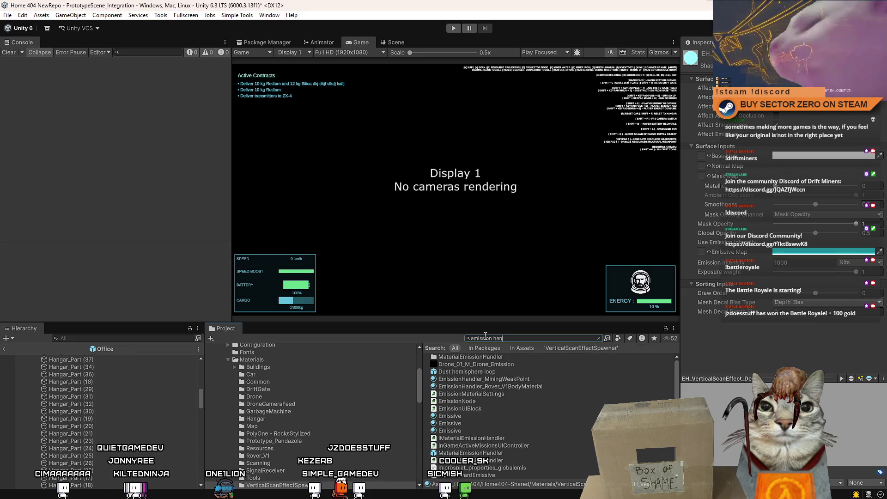
{"action": "type", "text": "dl"}
{"action": "left_click", "coordinate": [493, 365]}
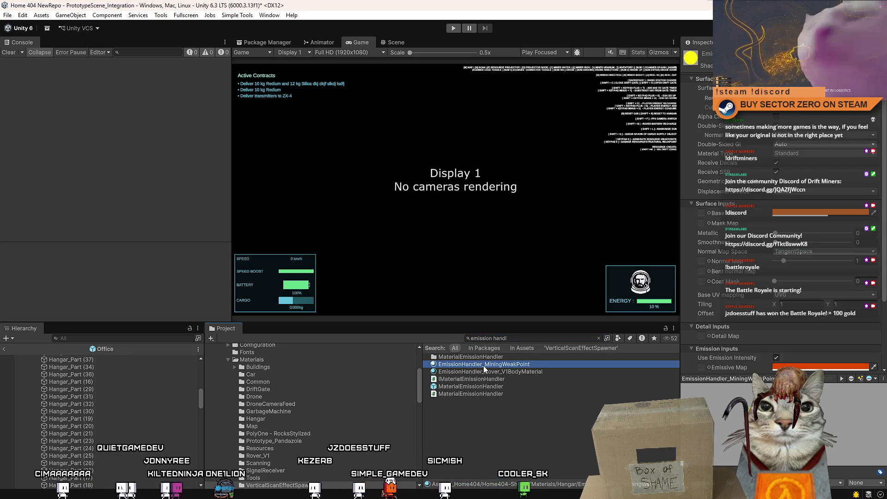
{"action": "left_click_drag", "start_coordinate": [485, 369], "coordinate": [482, 365]}
{"action": "type", "text": "EH"}
{"action": "key", "text": "Return"}
- Rename the rover body material from EmissionHandler_Rover_V1BodyMaterial to EH_Rover_V1BodyMaterial
{"action": "left_click", "coordinate": [472, 367]}
{"action": "left_click", "coordinate": [483, 365]}
{"action": "left_click_drag", "start_coordinate": [483, 365], "coordinate": [429, 366]}
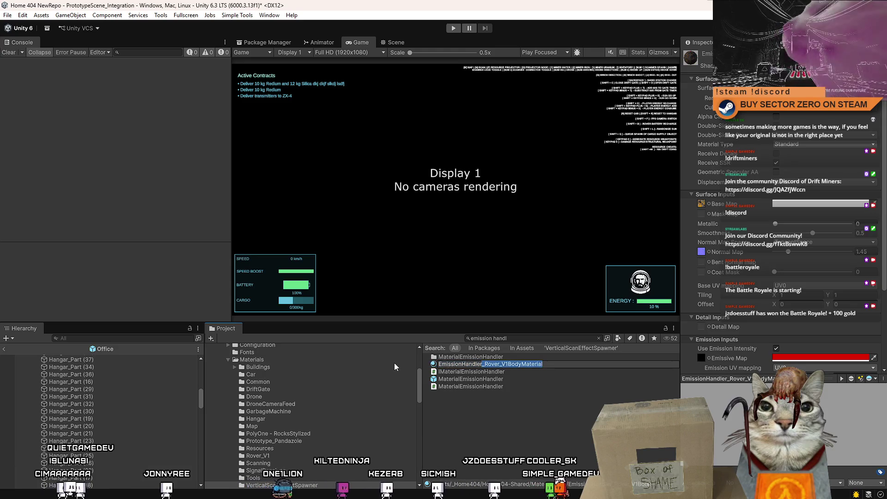
{"action": "type", "text": "EH"}
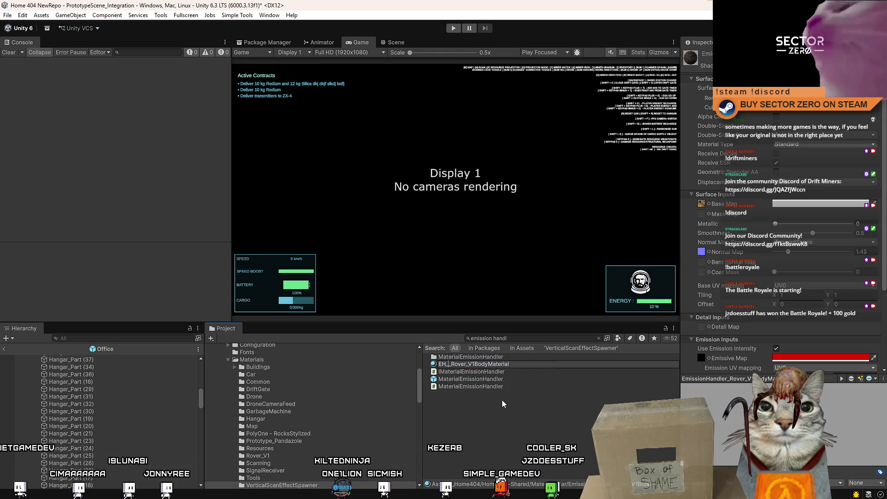
{"action": "key", "text": "Return"}
- Save the project with File > Save Project and switch to Visual Studio
{"action": "left_click", "coordinate": [8, 15]}
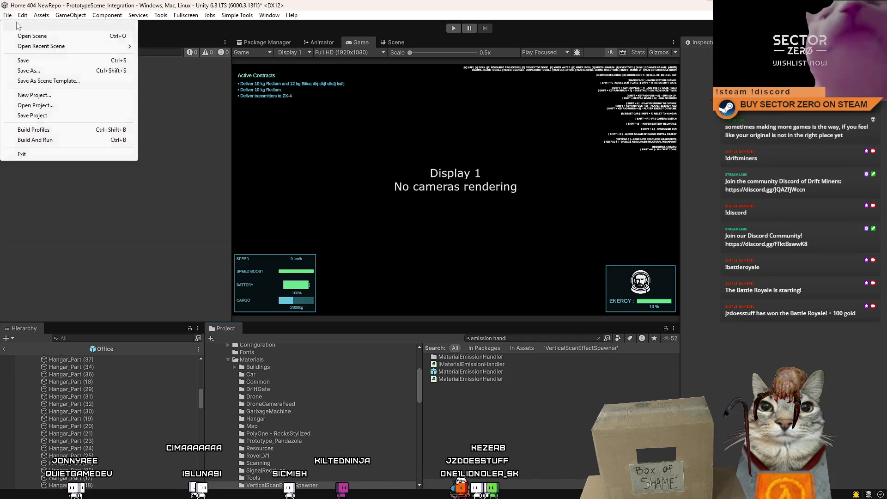
{"action": "left_click", "coordinate": [7, 14]}
{"action": "left_click", "coordinate": [7, 15]}
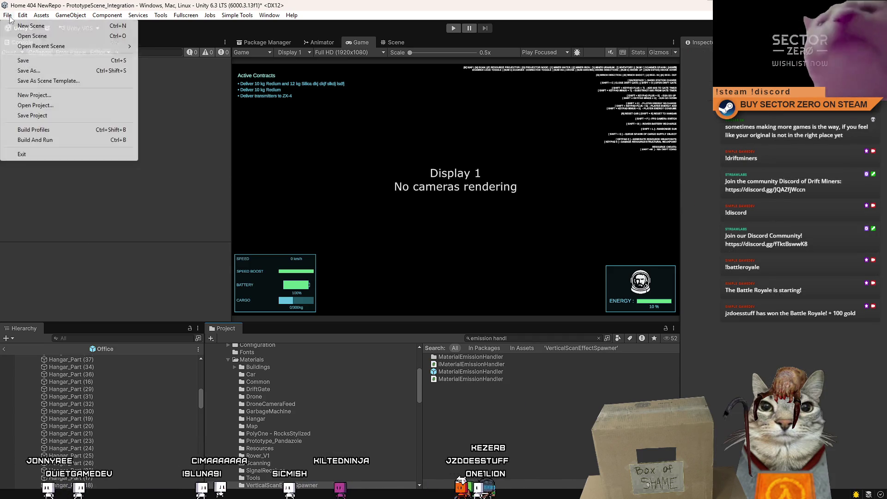
{"action": "left_click", "coordinate": [47, 116]}
{"action": "key", "text": "alt+Tab"}
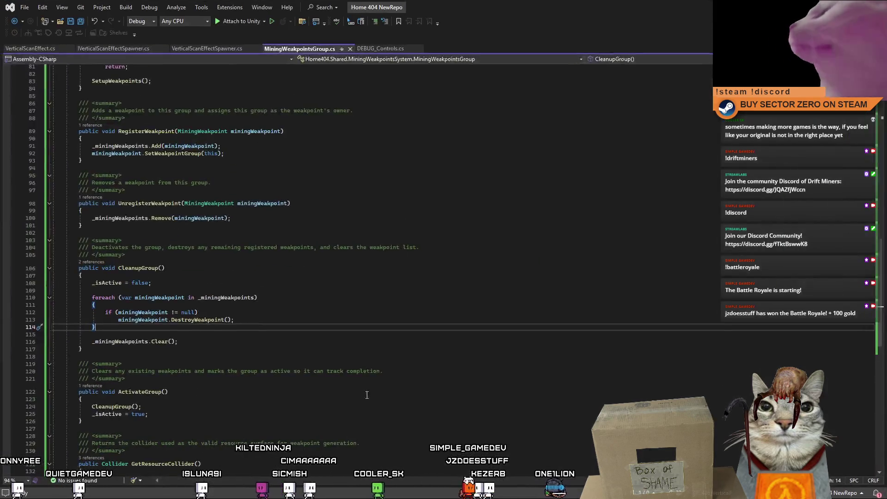
- Back in SourceTree, stage the four deleted EmissionHandler rover and weak point material files
{"action": "key", "text": "alt+Tab"}
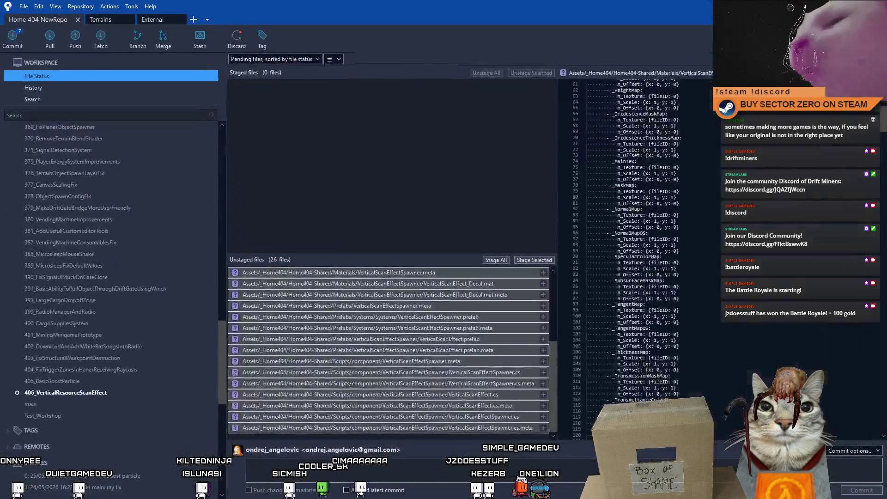
{"action": "left_click", "coordinate": [474, 361]}
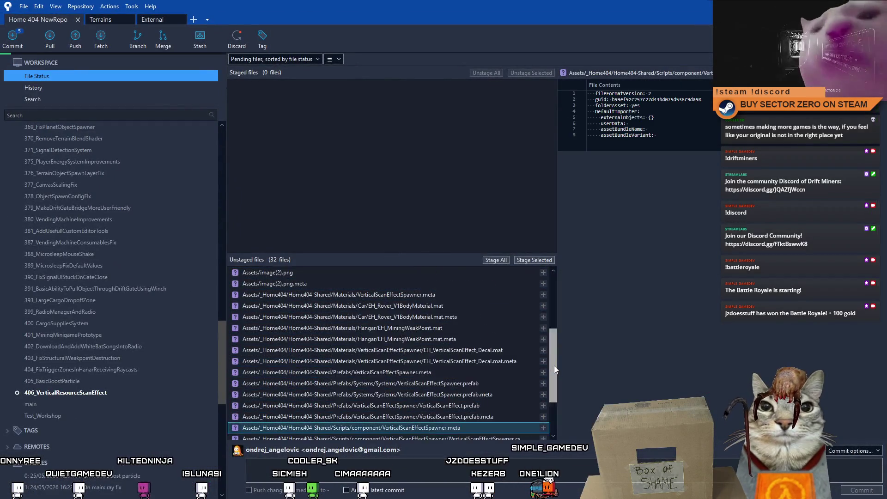
{"action": "left_click", "coordinate": [451, 329]}
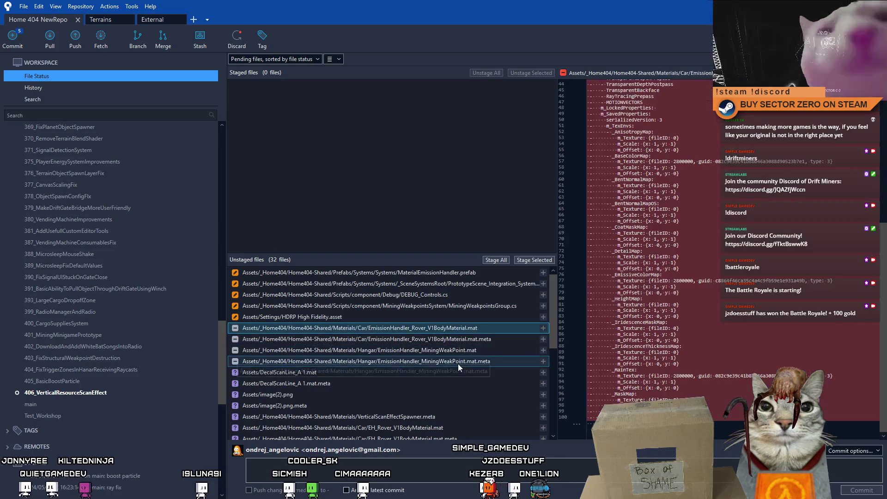
{"action": "left_click", "coordinate": [459, 362], "text": "shift"}
{"action": "left_click", "coordinate": [536, 261]}
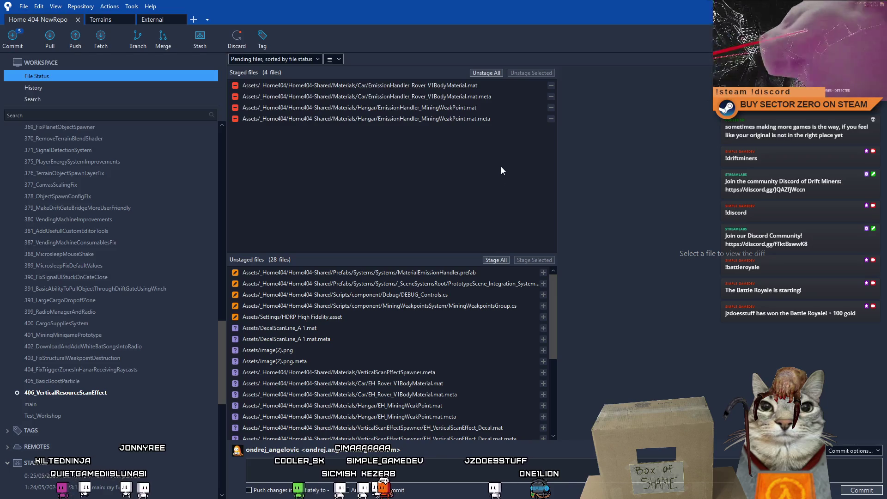
- Select and stage the four new EH_Rover_V1BodyMaterial and EH_MiningWeakPoint .mat and .meta files
{"action": "left_click_drag", "start_coordinate": [552, 281], "coordinate": [561, 420]}
{"action": "scroll", "coordinate": [472, 341], "scroll_direction": "up", "scroll_amount": 5}
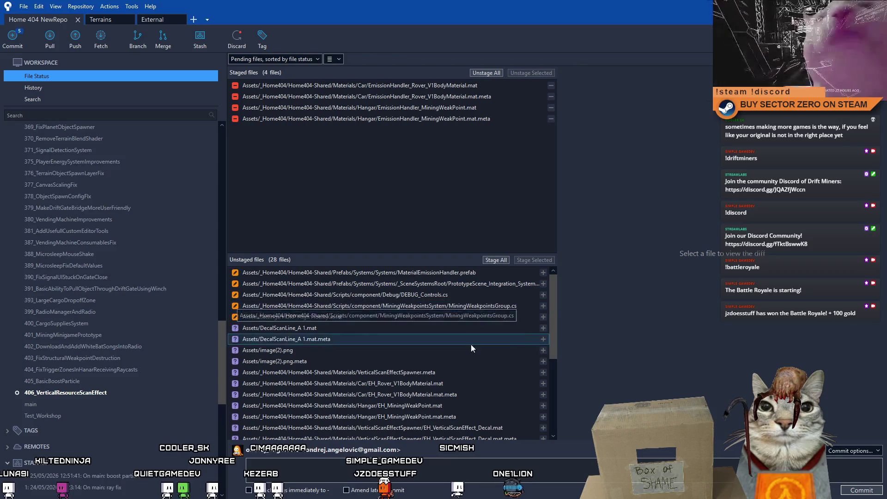
{"action": "scroll", "coordinate": [473, 356], "scroll_direction": "down", "scroll_amount": 2}
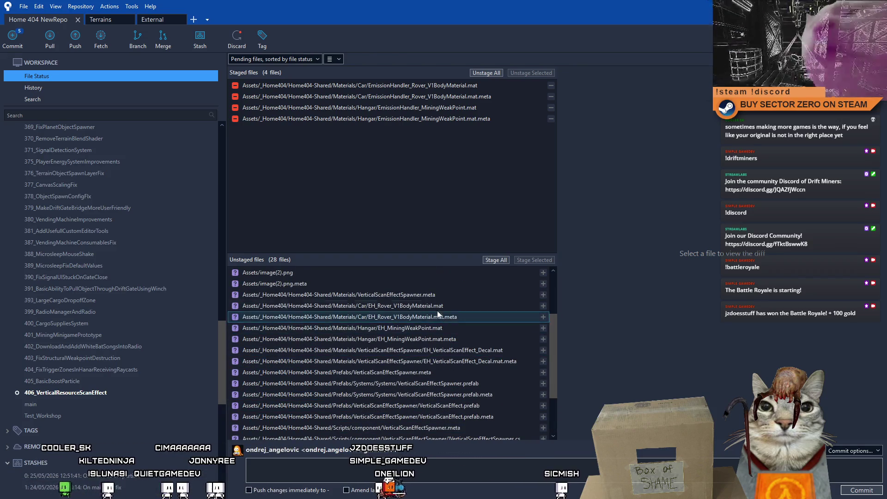
{"action": "scroll", "coordinate": [438, 313], "scroll_direction": "up", "scroll_amount": 2}
{"action": "left_click", "coordinate": [441, 310]}
{"action": "left_click", "coordinate": [402, 317], "text": "ctrl"}
{"action": "left_click", "coordinate": [402, 328], "text": "ctrl"}
{"action": "left_click", "coordinate": [402, 340], "text": "ctrl"}
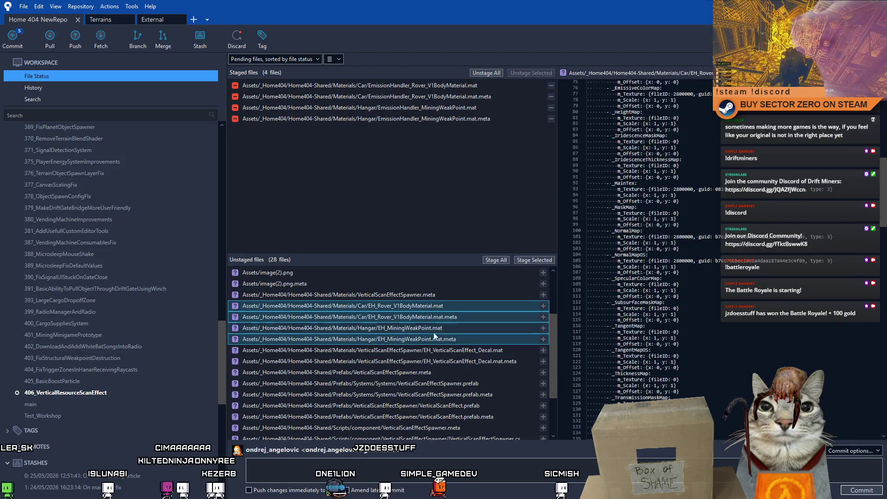
{"action": "left_click", "coordinate": [542, 262]}
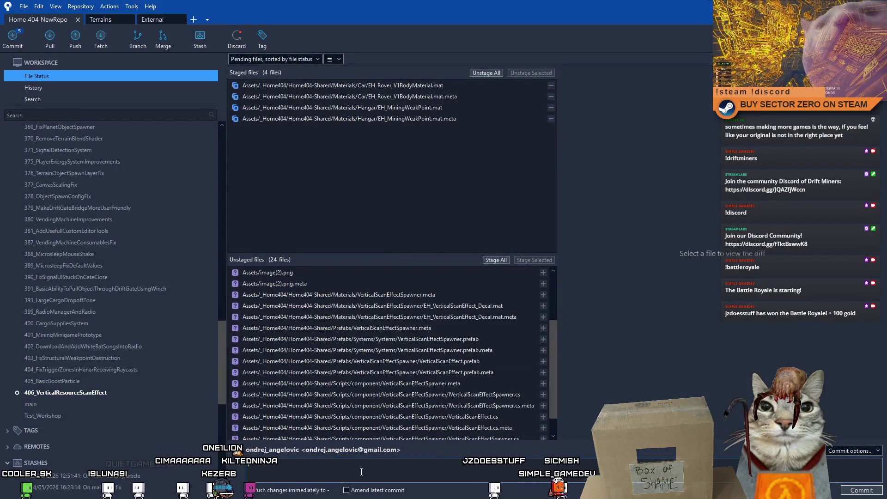
- Commit the staged files with a message about renaming emission handler materials to use the EH_ prefix
{"action": "type", "text": "named em"}
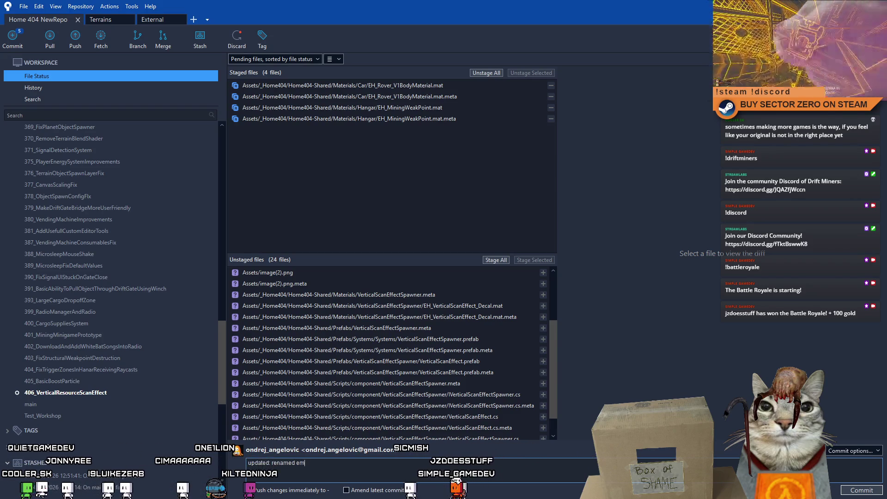
{"action": "type", "text": "ndler materials to use EH"}
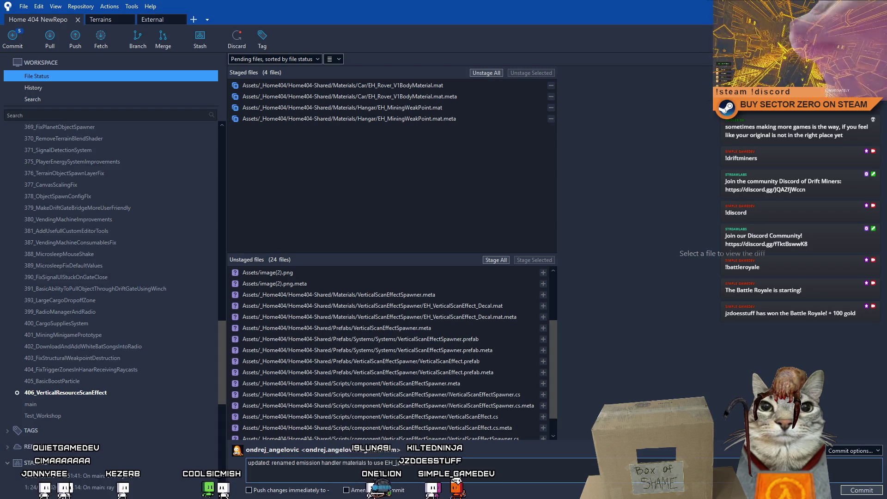
{"action": "left_click", "coordinate": [861, 490]}
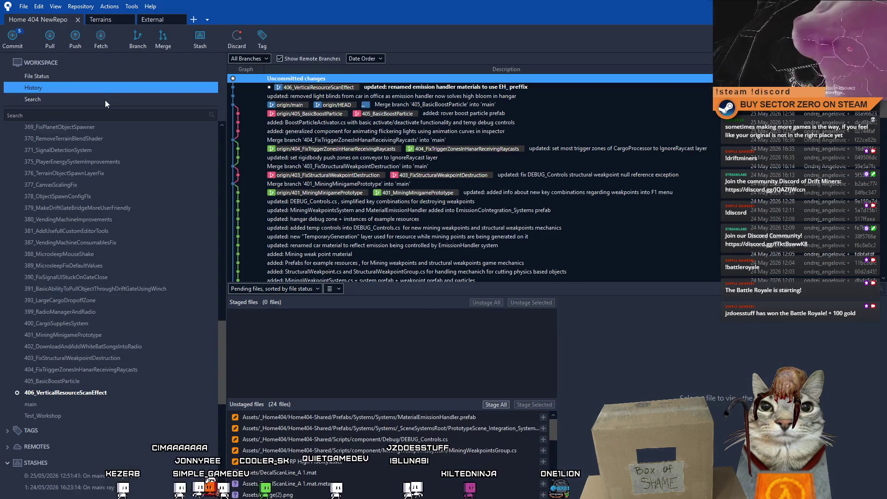
{"action": "left_click", "coordinate": [67, 78]}
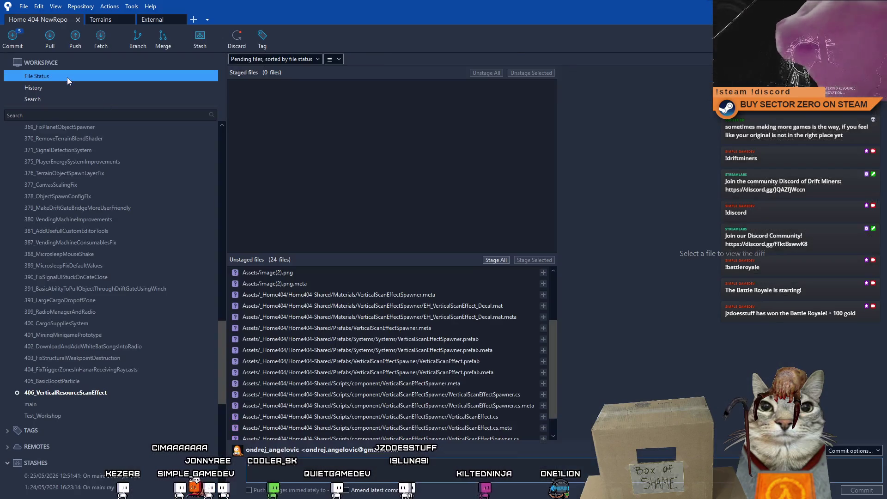
{"action": "mouse_move", "coordinate": [553, 334]}
{"action": "left_mouse_down"}
{"action": "mouse_move", "coordinate": [553, 279]}
{"action": "mouse_move", "coordinate": [560, 377]}
{"action": "left_mouse_up"}
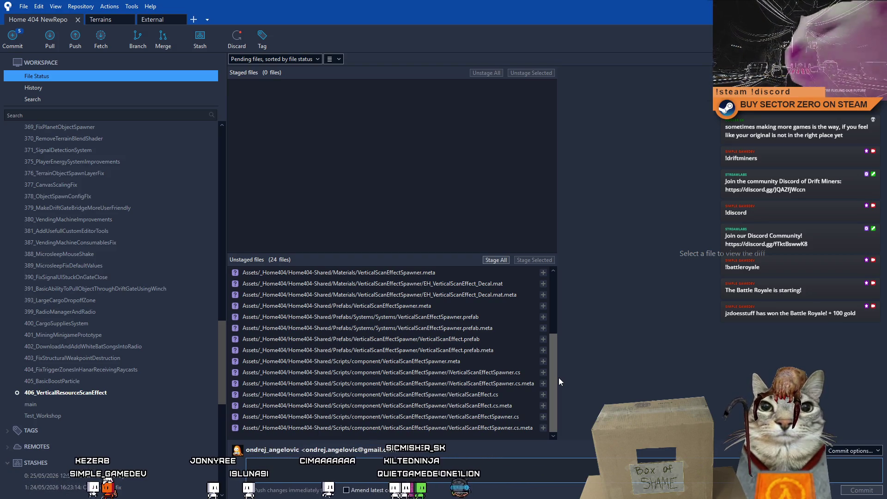
- Select the 15 VerticalScanEffectSpawner material, prefab and script files and stage them, leaving 9 unstaged
{"action": "scroll", "coordinate": [550, 342], "scroll_direction": "up", "scroll_amount": 1}
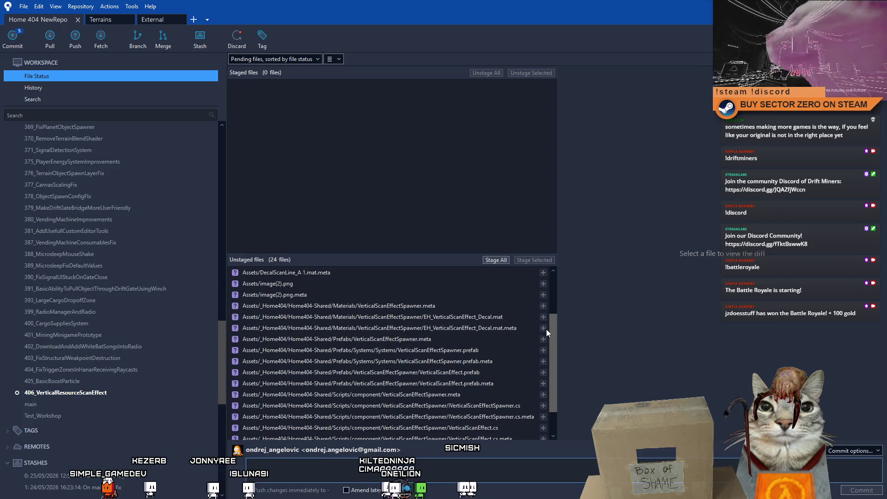
{"action": "left_click", "coordinate": [415, 317]}
{"action": "left_click", "coordinate": [462, 329], "text": "shift"}
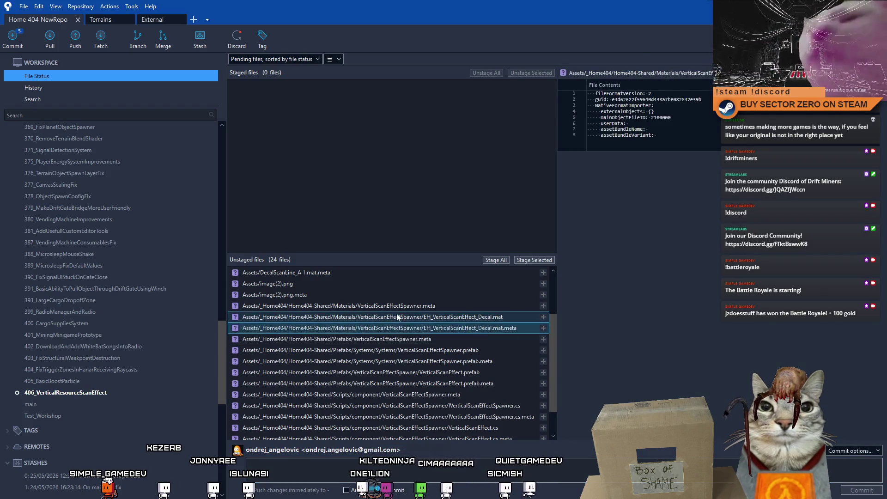
{"action": "left_click", "coordinate": [434, 318]}
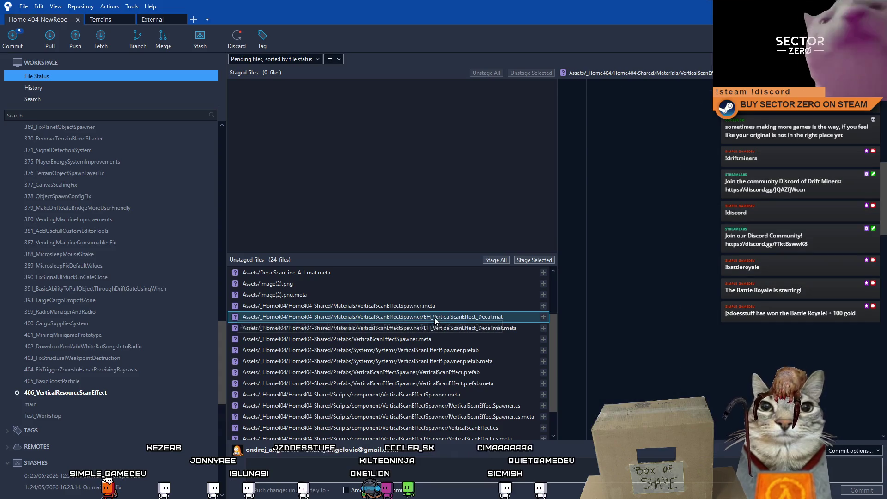
{"action": "key", "text": "Up"}
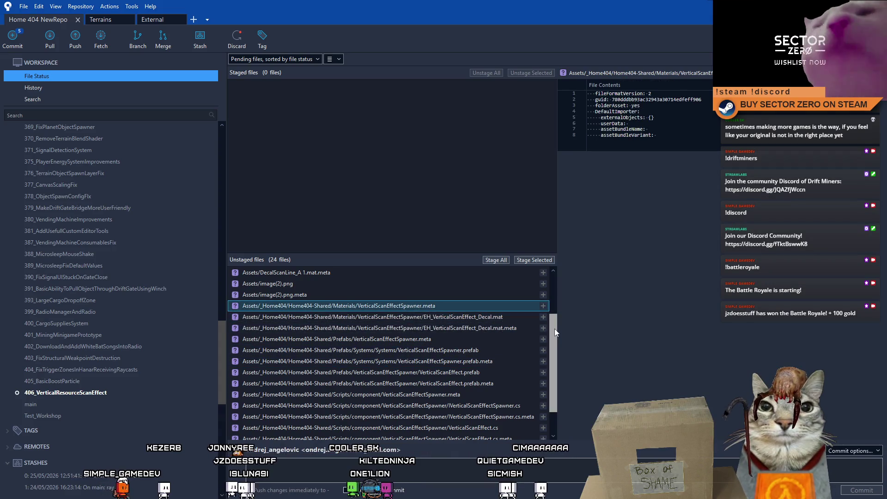
{"action": "left_click_drag", "start_coordinate": [554, 332], "coordinate": [556, 355]}
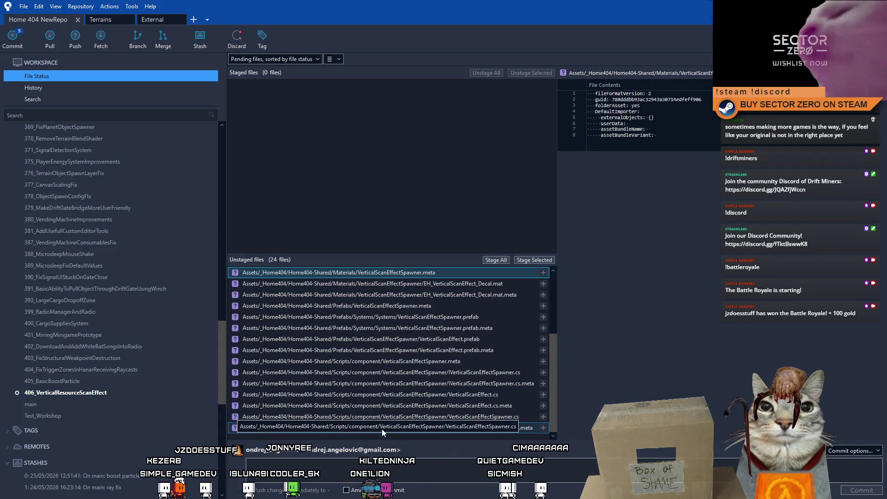
{"action": "key", "text": "ctrl+a"}
{"action": "mouse_move", "coordinate": [552, 389]}
{"action": "left_mouse_down"}
{"action": "mouse_move", "coordinate": [540, 306]}
{"action": "mouse_move", "coordinate": [523, 289]}
{"action": "left_mouse_up"}
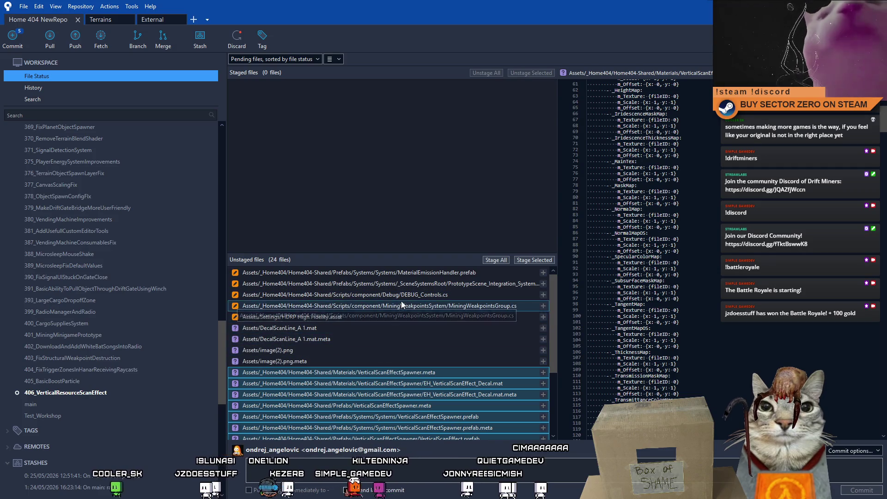
{"action": "left_click", "coordinate": [542, 262]}
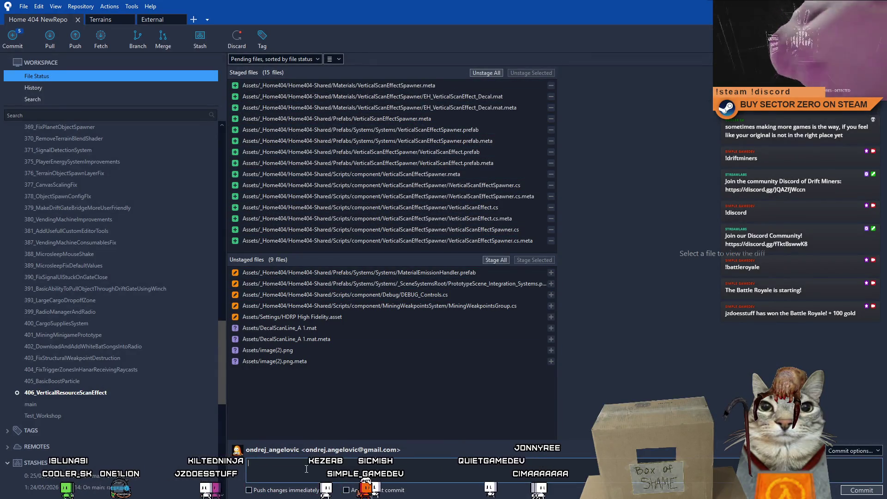
- Commit with an 'added:' message listing the spawner system, system prefab, ScanEffect component and scan line material
{"action": "type", "text": "added: "}
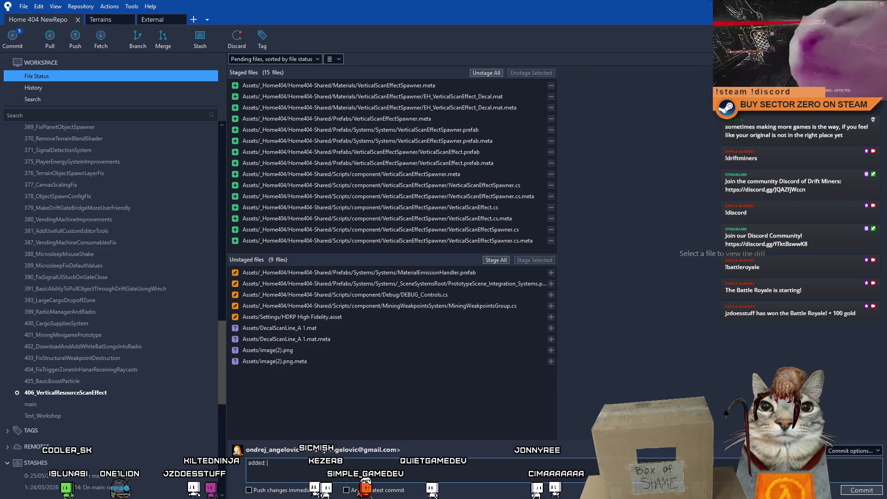
{"action": "type", "text": "VerticalScanEffectSpawner systenm"}
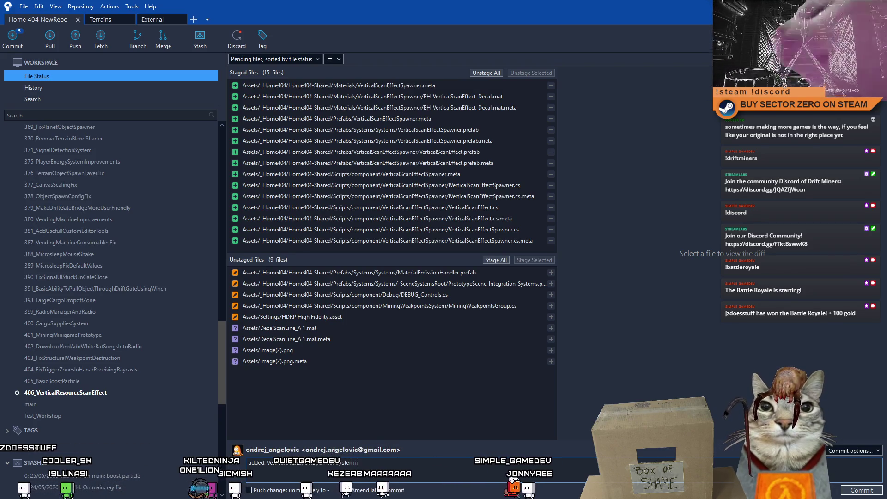
{"action": "type", "text": "ystem , system pre"}
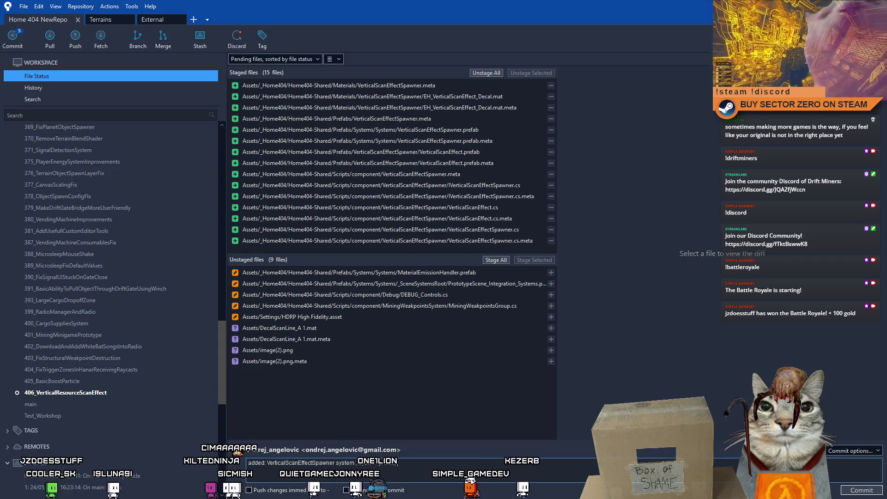
{"action": "type", "text": "ScanEf"}
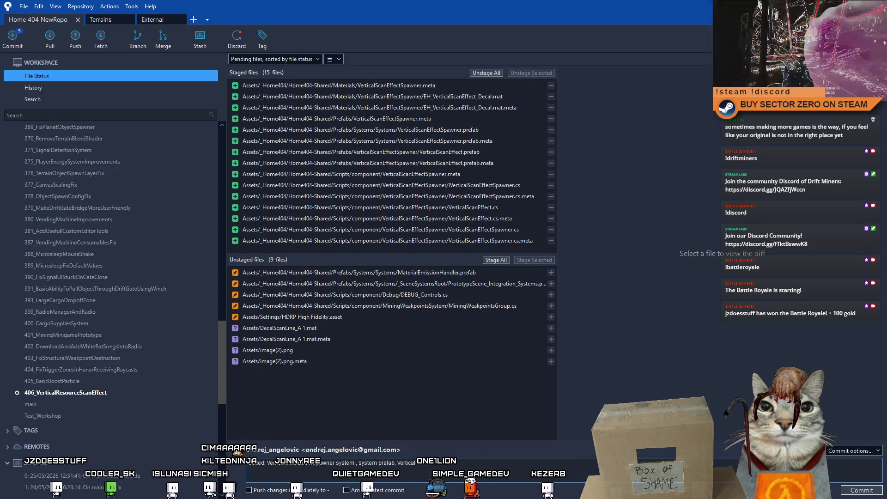
{"action": "type", "text": "fect component and scan"}
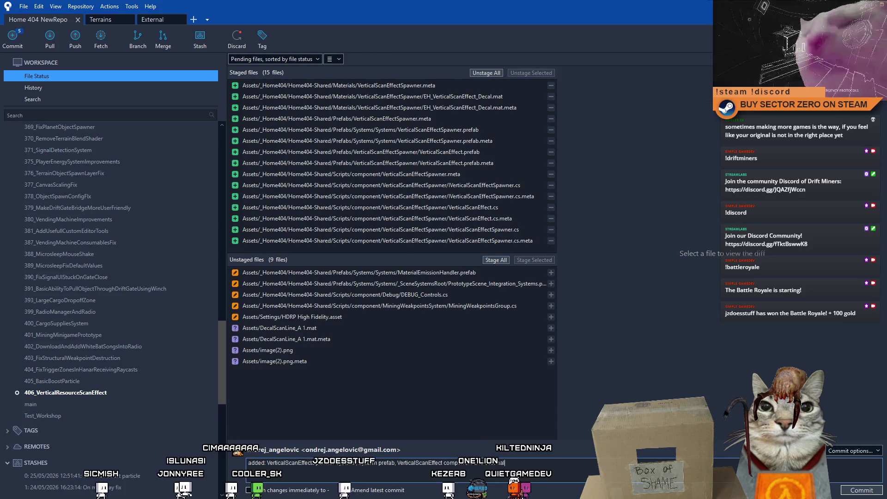
{"action": "type", "text": "line material"}
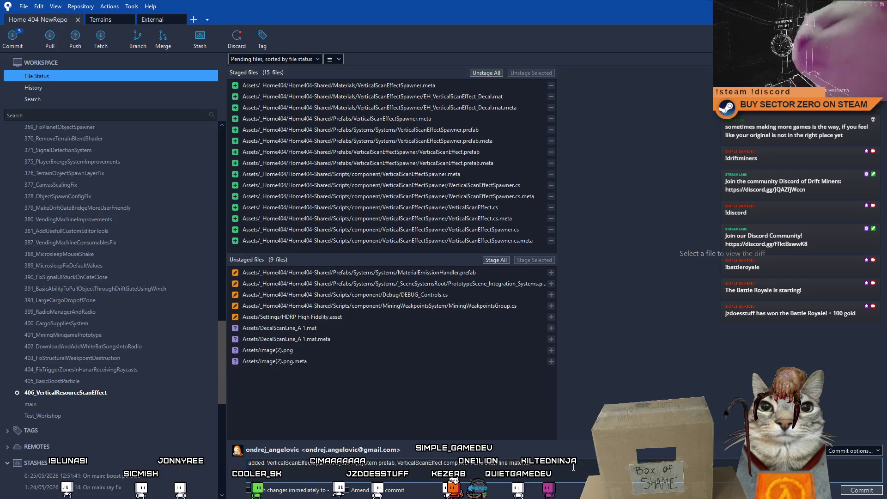
{"action": "left_click", "coordinate": [862, 490]}
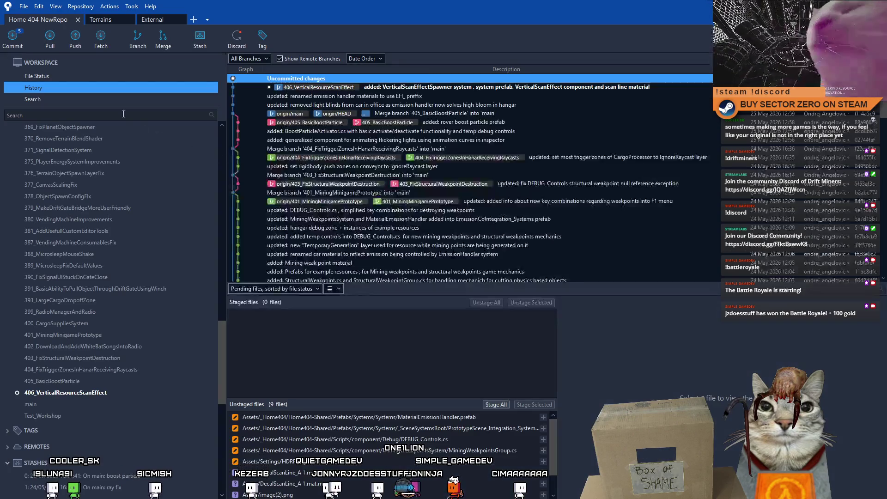
- Stage HDRP High Fidelity.asset and commit it with a message about enabling light and decal layers
{"action": "left_click", "coordinate": [57, 76]}
{"action": "left_click", "coordinate": [341, 316]}
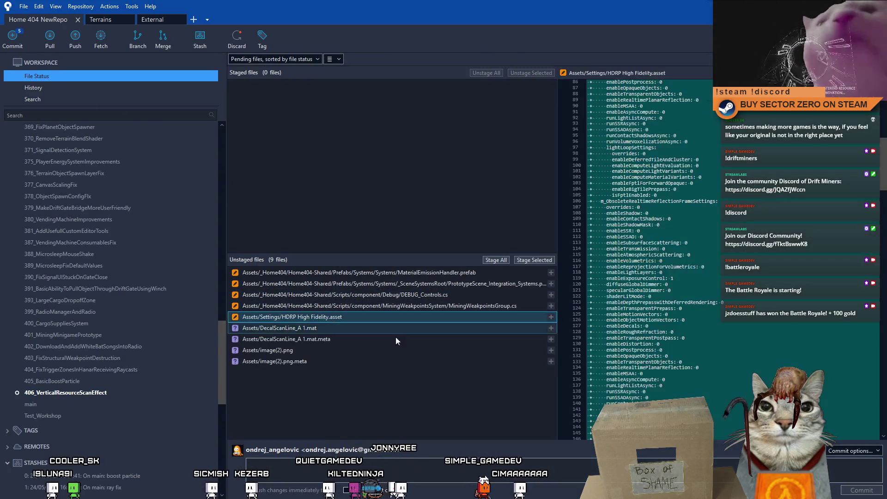
{"action": "left_click", "coordinate": [535, 260]}
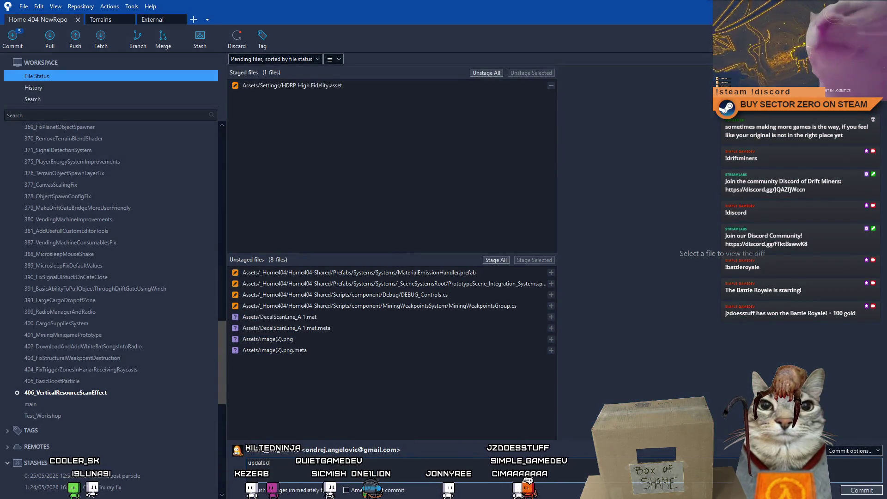
{"action": "type", "text": ":"}
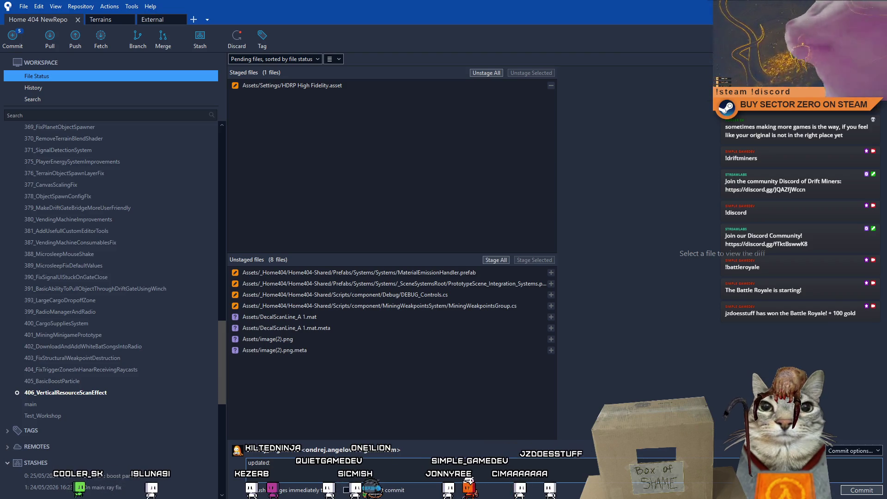
{"action": "type", "text": " enabled light/de"}
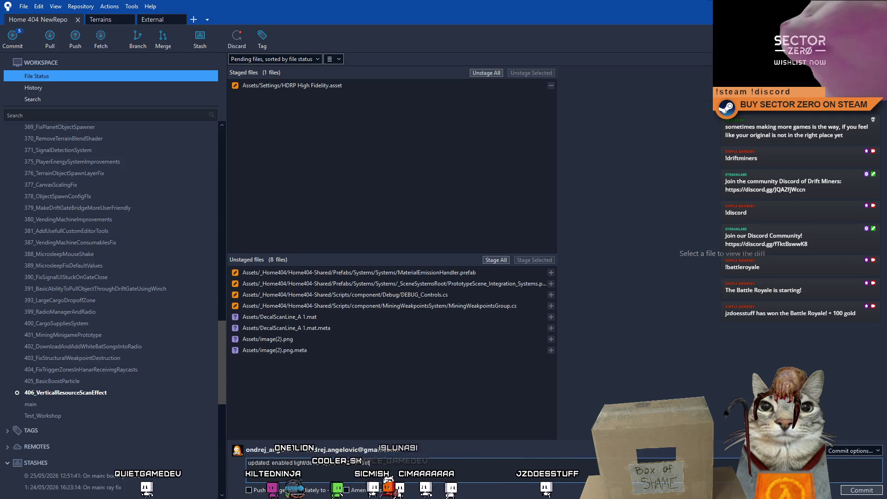
{"action": "type", "text": "roject"}
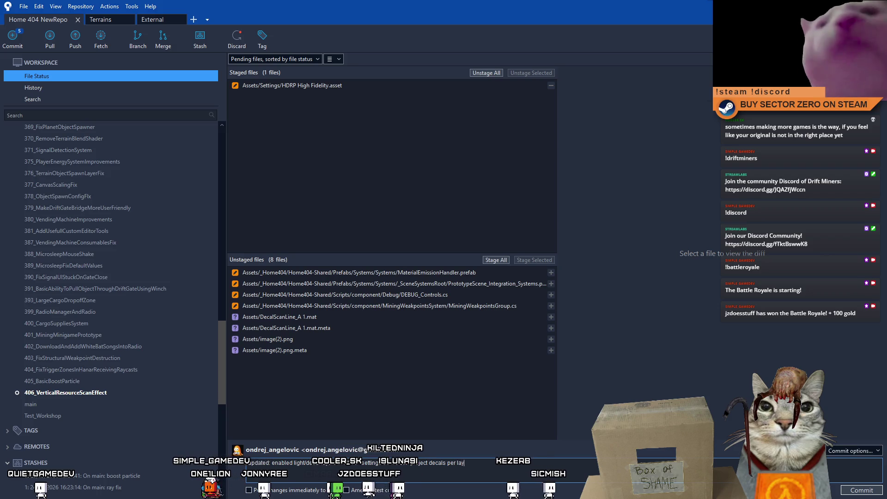
{"action": "left_click", "coordinate": [842, 490]}
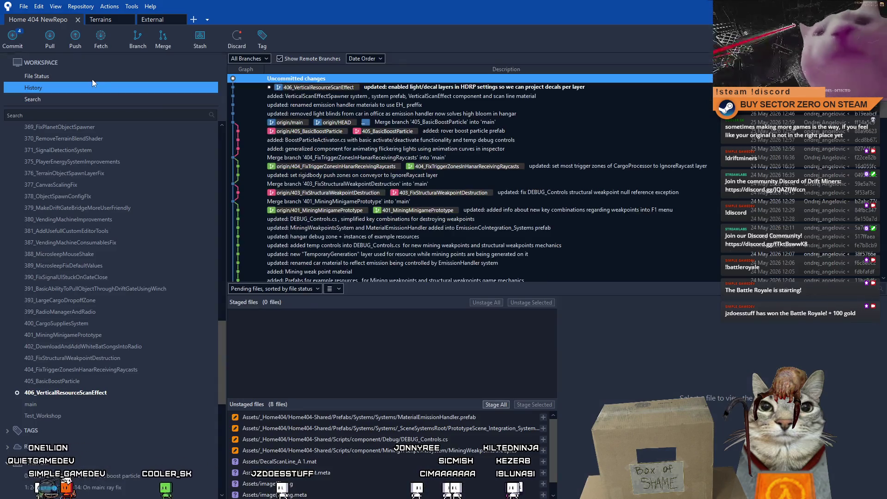
{"action": "left_click", "coordinate": [93, 79]}
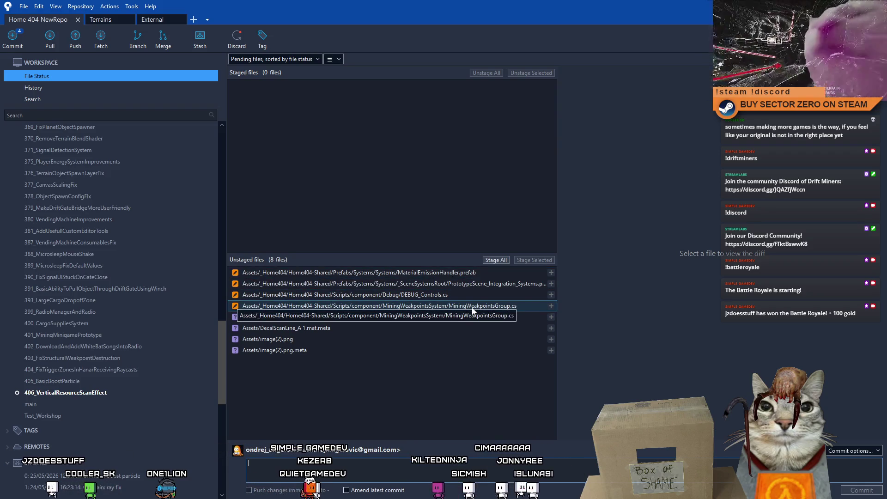
- Stage MaterialEmissionHandler.prefab and commit it as 'updated: added VerticalScanLine material into EmissionHandler'
{"action": "left_click", "coordinate": [466, 277]}
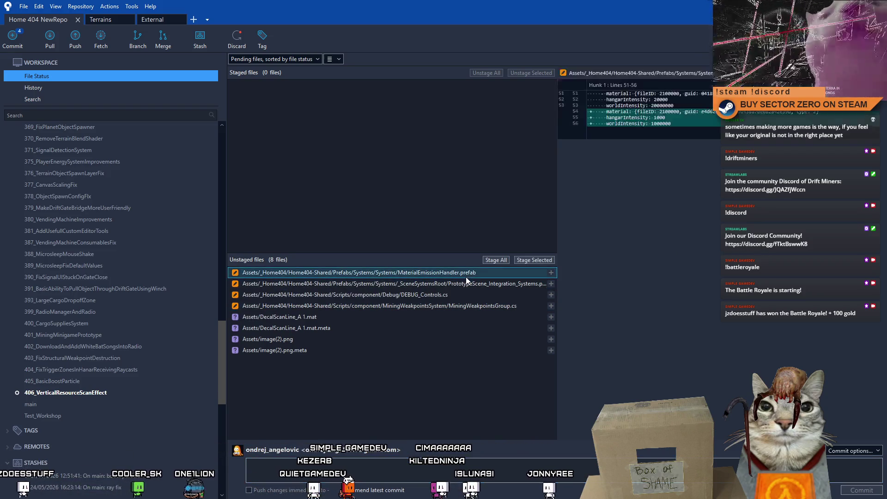
{"action": "left_click", "coordinate": [536, 261]}
{"action": "left_click", "coordinate": [364, 472]}
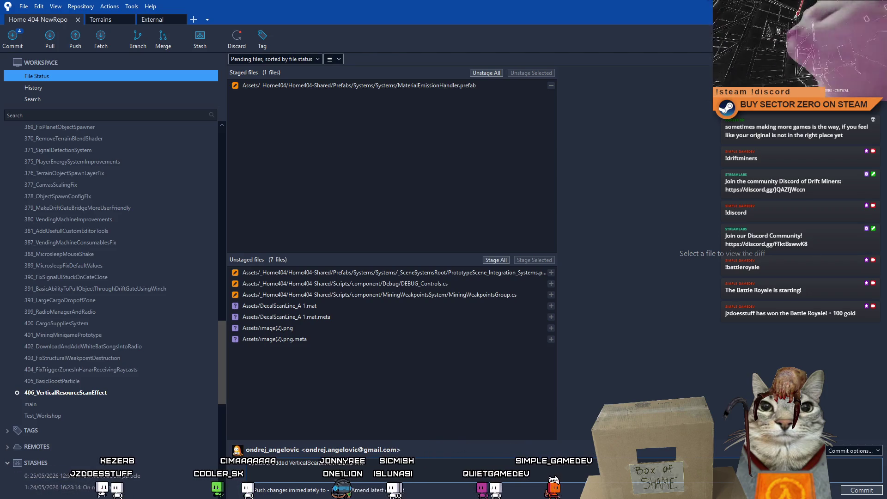
{"action": "type", "text": "EmissionHandler"}
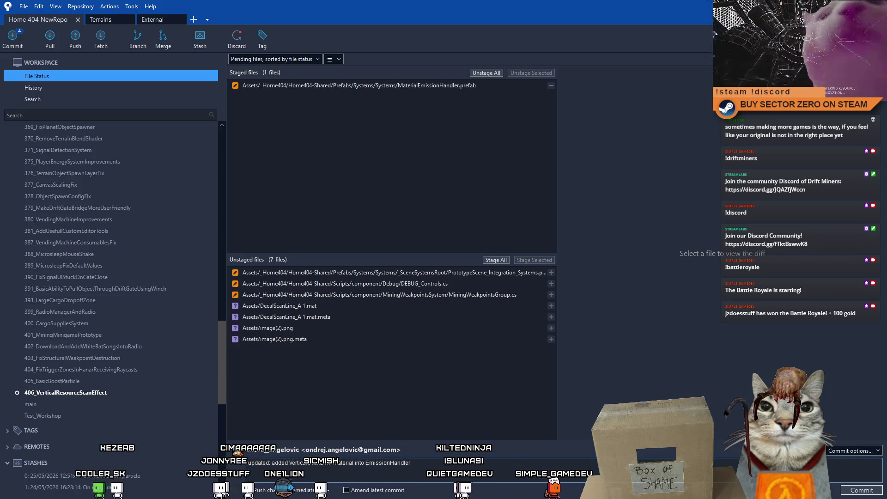
{"action": "left_click", "coordinate": [871, 492]}
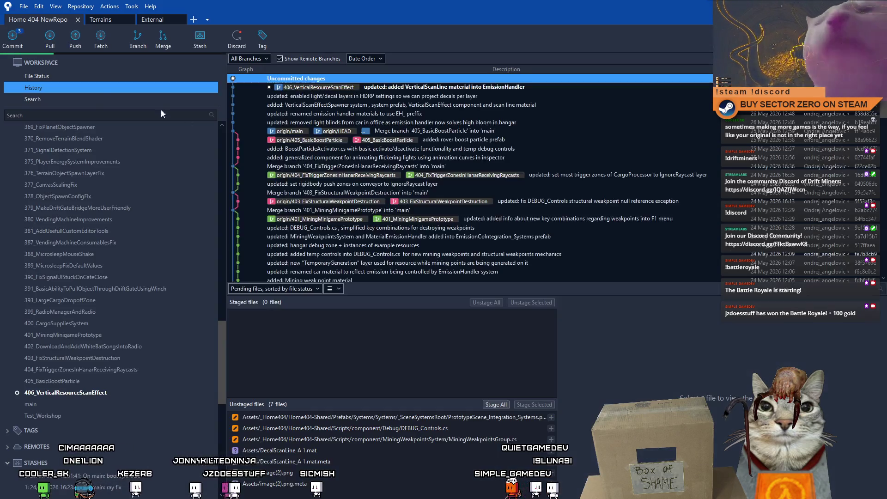
- Review the MiningWeakpointsGroup.cs diff, glance at DEBUG_Controls.cs, then stage MiningWeakpointsGroup.cs
{"action": "left_click", "coordinate": [103, 77]}
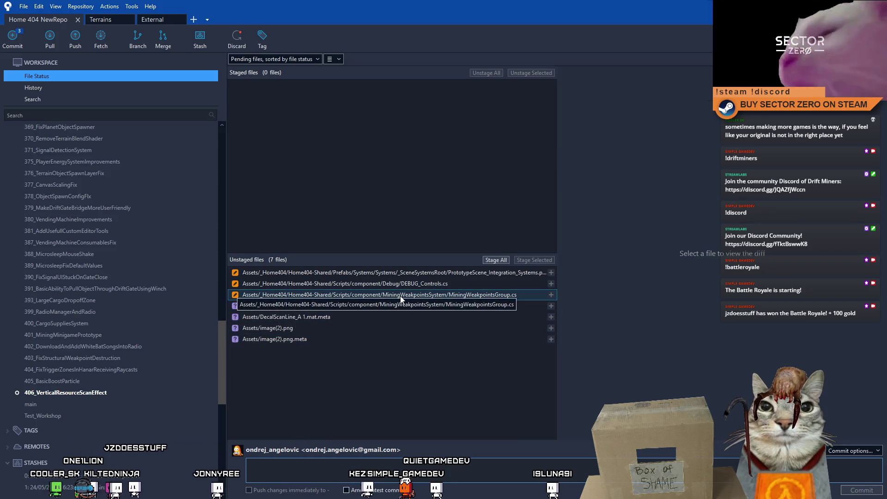
{"action": "left_click", "coordinate": [472, 276]}
{"action": "left_click", "coordinate": [481, 294]}
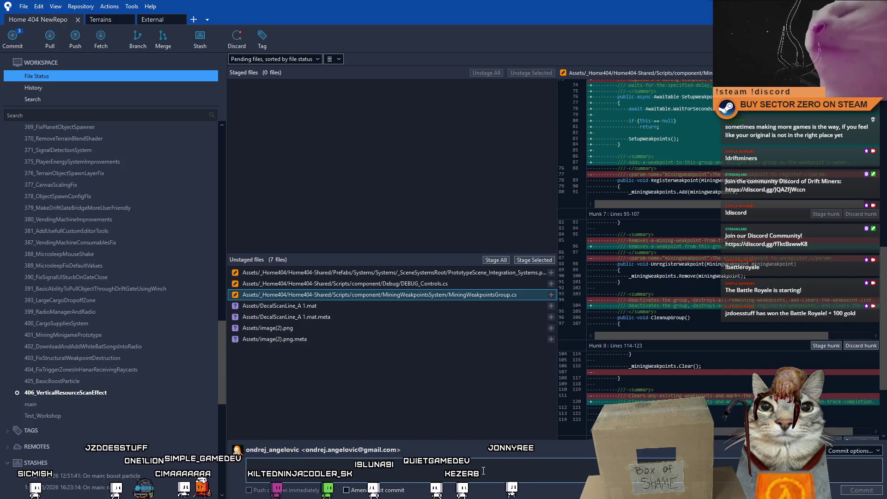
{"action": "left_click", "coordinate": [453, 286]}
{"action": "left_click", "coordinate": [485, 295]}
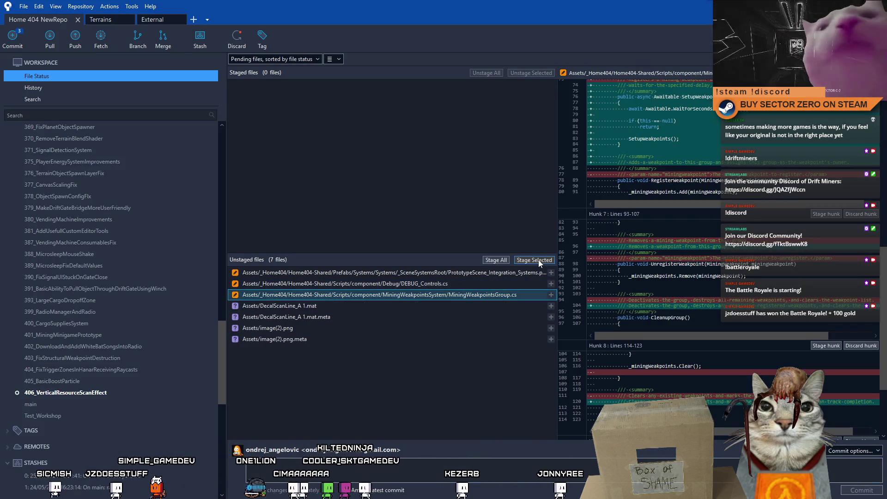
{"action": "left_click", "coordinate": [539, 260]}
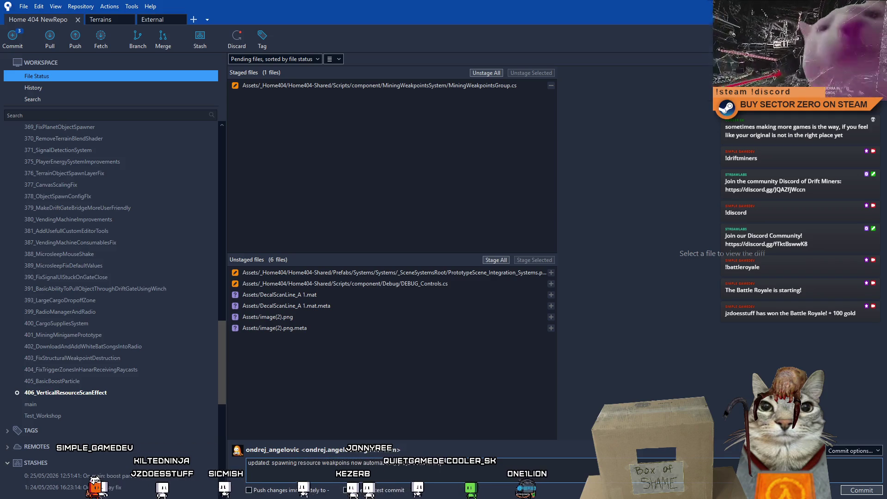
- Commit the staged MiningWeakpointsGroup.cs change and bring Visual Studio to the front
{"action": "left_click", "coordinate": [861, 490]}
{"action": "key", "text": "Return"}
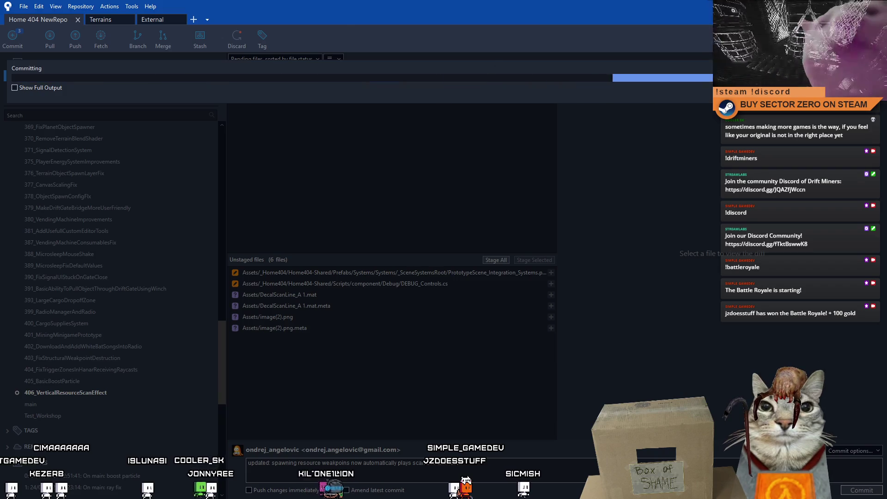
{"action": "key", "text": "alt+Tab"}
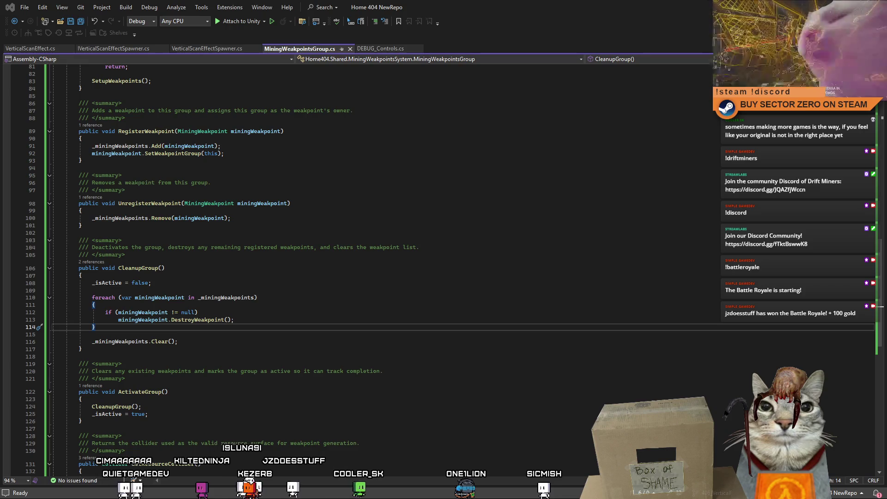
- Switch from Visual Studio back to SourceTree's list of six uncommitted files
{"action": "key", "text": "alt+Tab"}
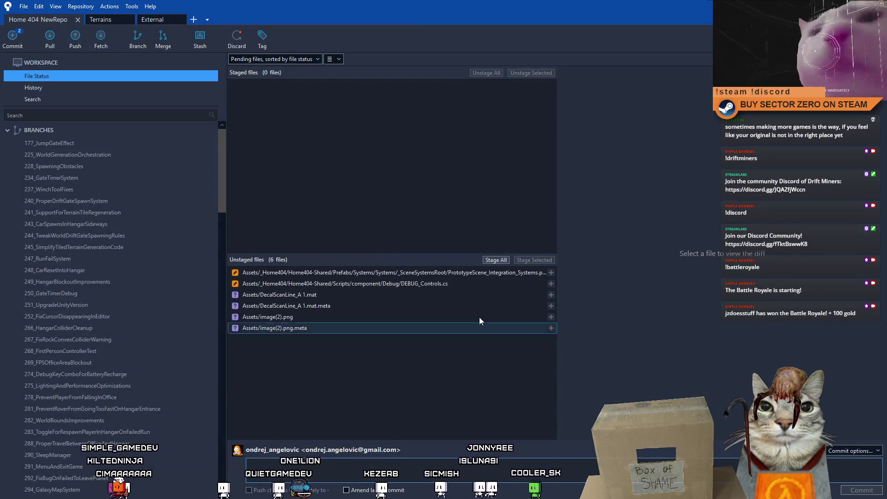
- Compare the Integration_Systems scene prefab and DEBUG_Controls.cs diffs and check recent commit history
{"action": "left_click", "coordinate": [467, 286]}
{"action": "left_click", "coordinate": [475, 273]}
{"action": "left_click", "coordinate": [464, 284], "text": "shift"}
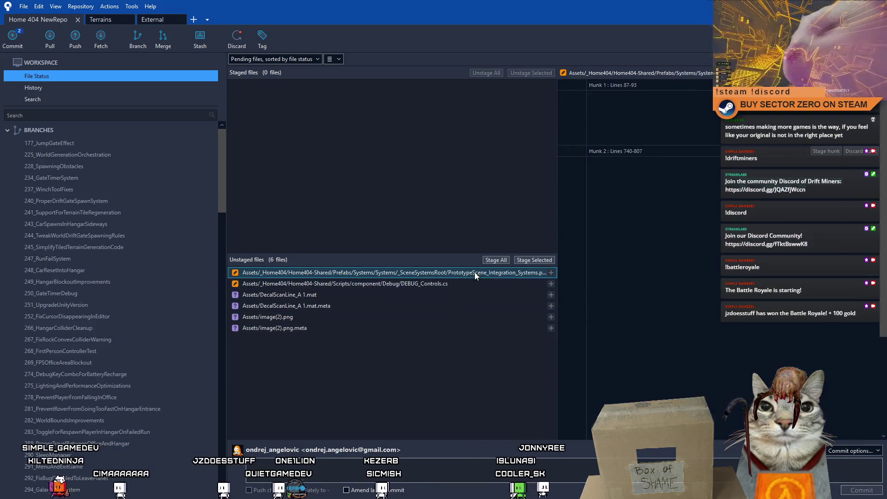
{"action": "left_click", "coordinate": [458, 283]}
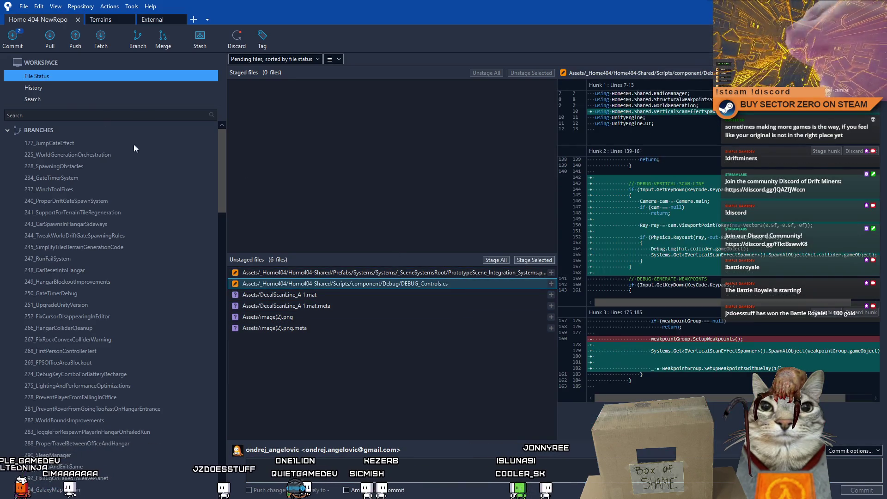
{"action": "left_click", "coordinate": [39, 88]}
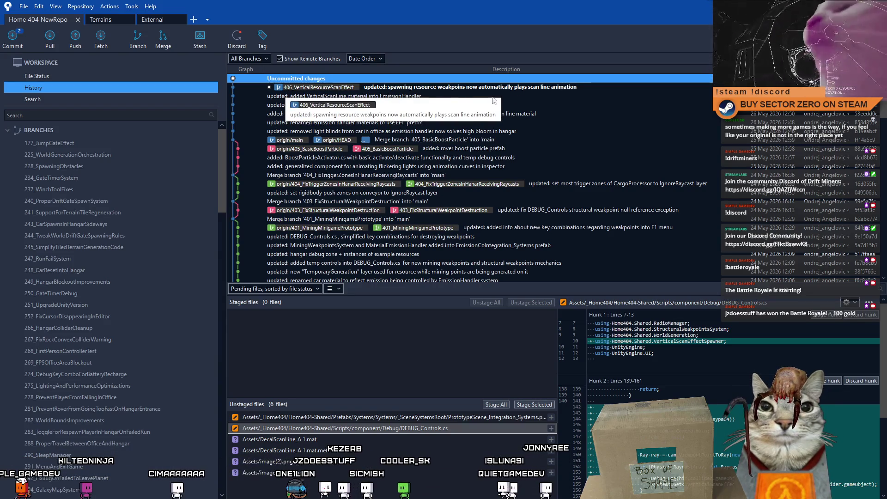
{"action": "left_click", "coordinate": [73, 75]}
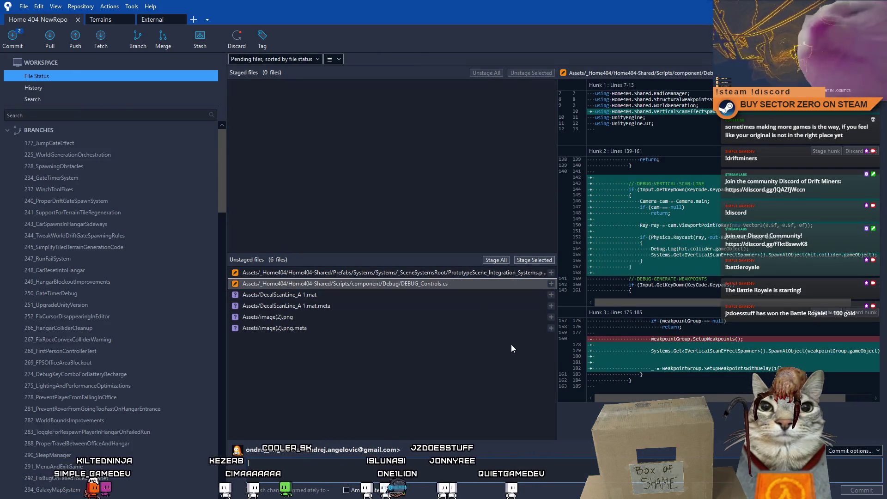
{"action": "left_click", "coordinate": [478, 273]}
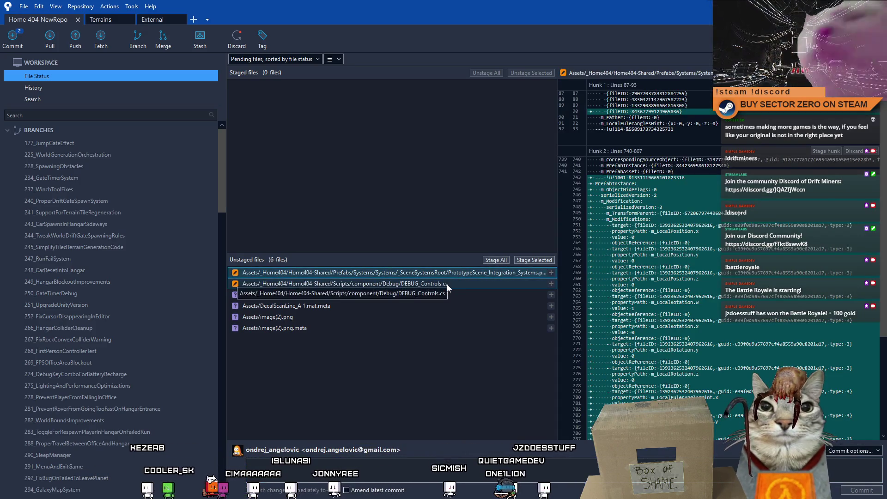
{"action": "left_click", "coordinate": [447, 284]}
{"action": "left_click", "coordinate": [475, 275]}
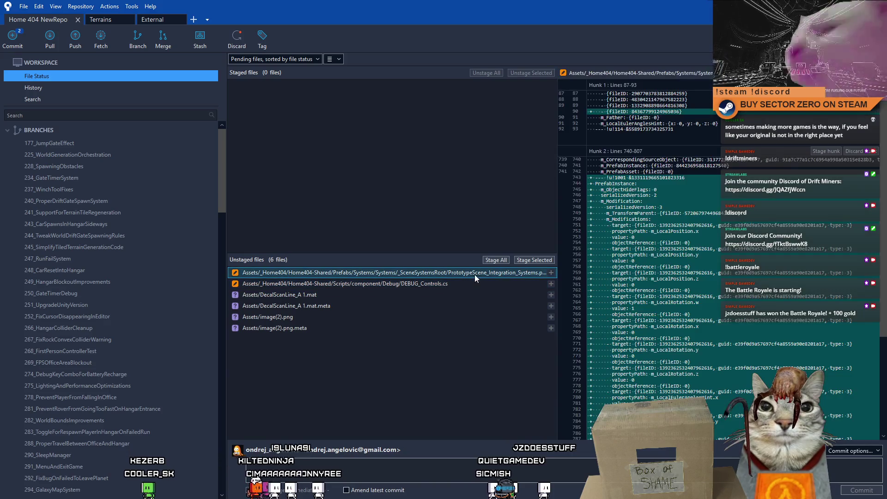
- Stage and commit the scene prefab with a VerticalScanLineSpawner integration message, then switch to Visual Studio
{"action": "left_click", "coordinate": [541, 260]}
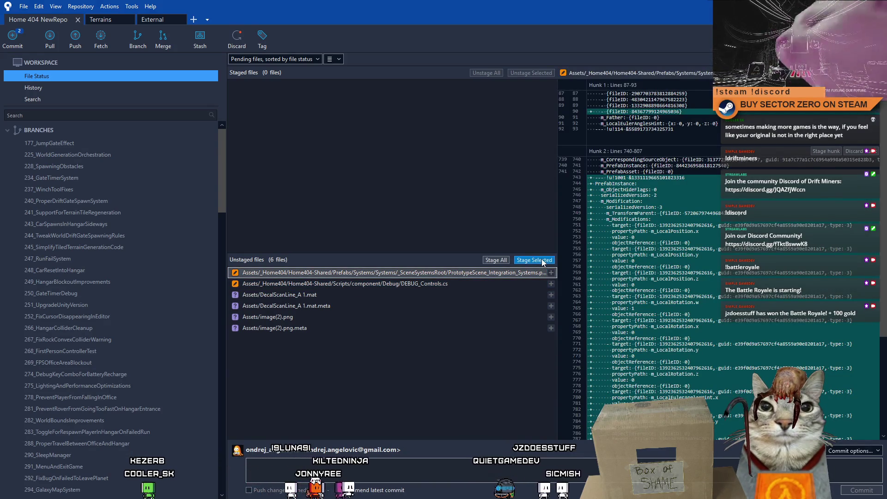
{"action": "left_click", "coordinate": [351, 473]}
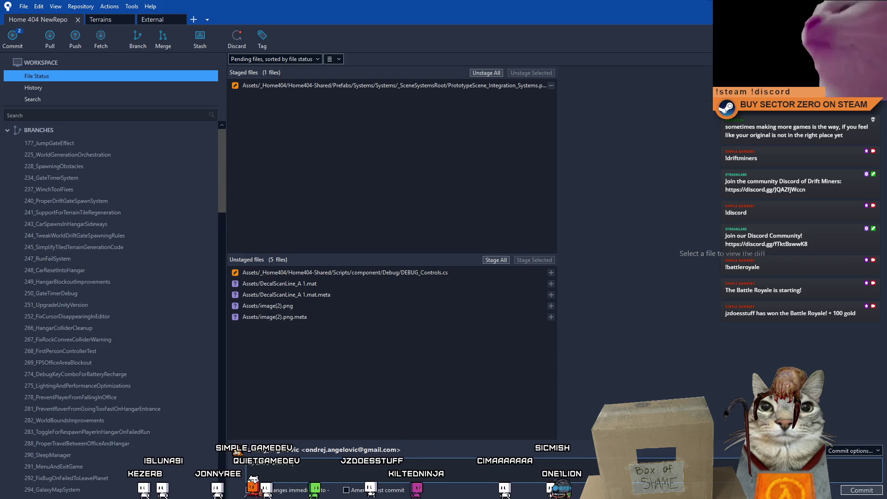
{"action": "type", "text": "update DecalScanLineSp"}
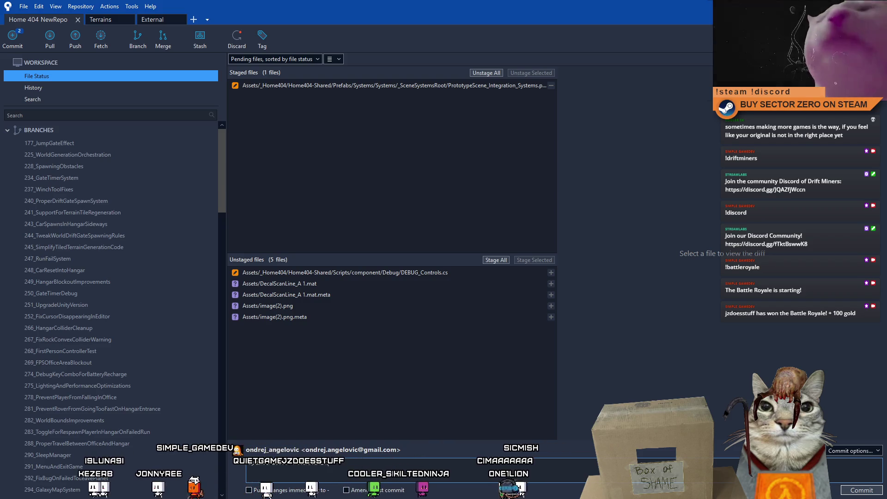
{"action": "type", "text": "awner"}
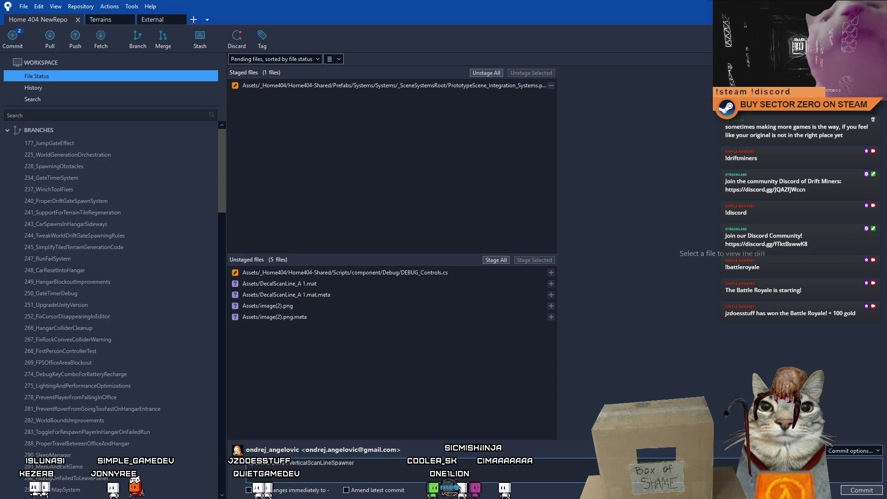
{"action": "type", "text": " system into"}
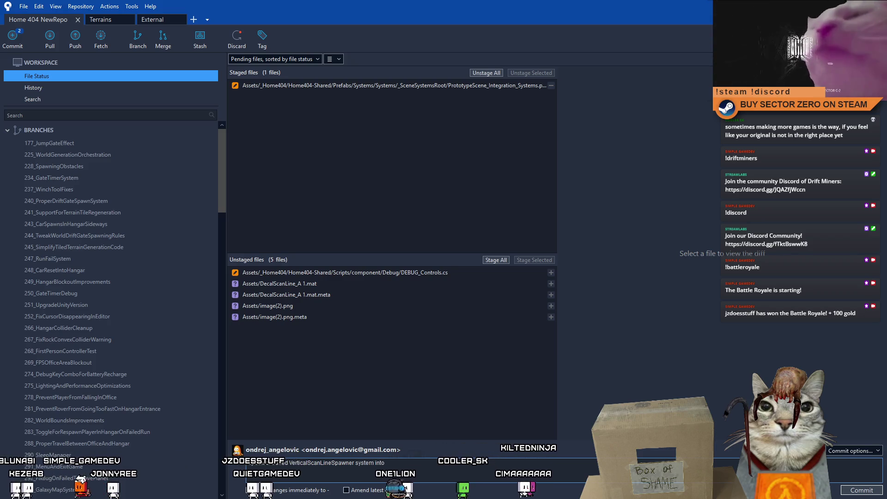
{"action": "type", "text": "ntegration"}
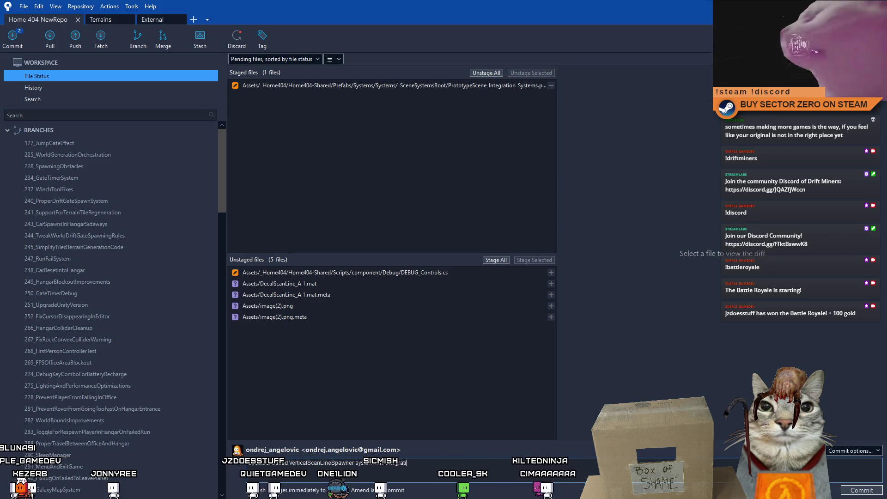
{"action": "type", "text": "_Systems"}
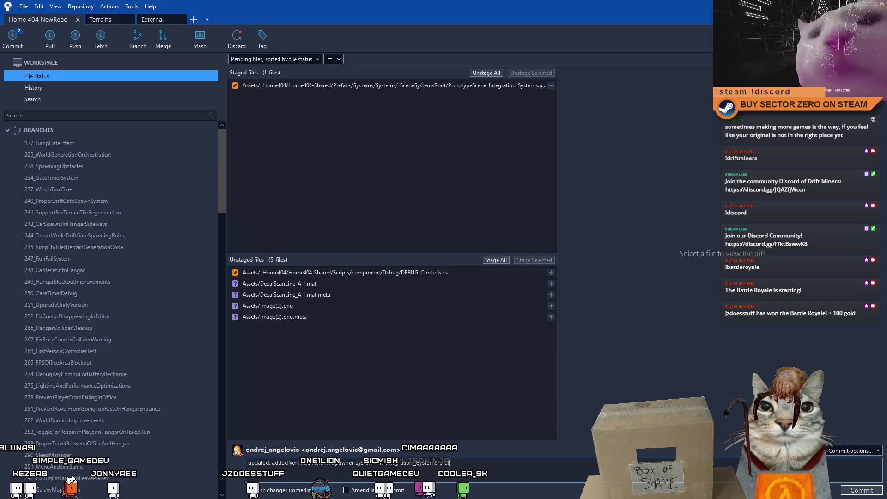
{"action": "left_click", "coordinate": [862, 490]}
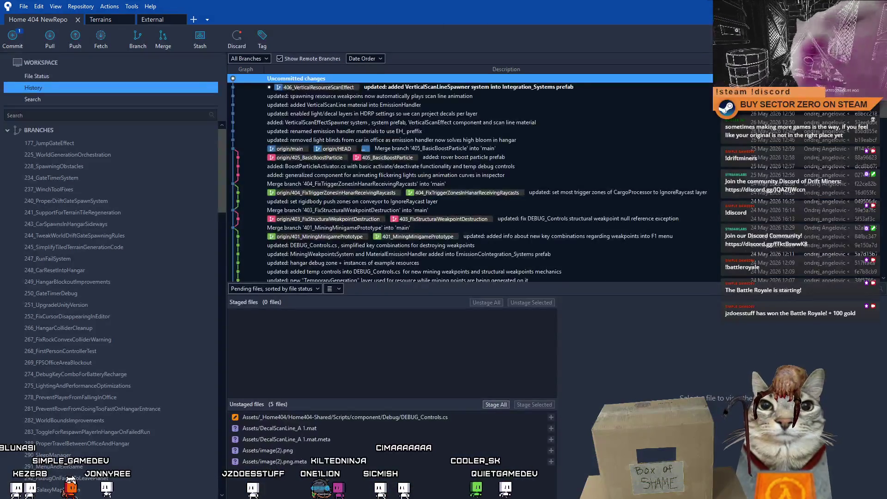
{"action": "key", "text": "alt+Tab"}
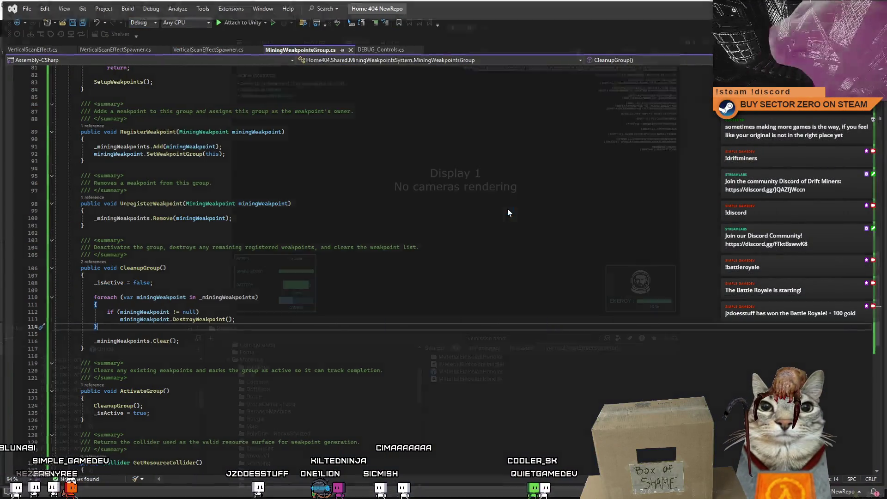
- In Unity, open the DEBUG CONTROLS prefab and select its Debug Controls text object
{"action": "key", "text": "alt+Tab"}
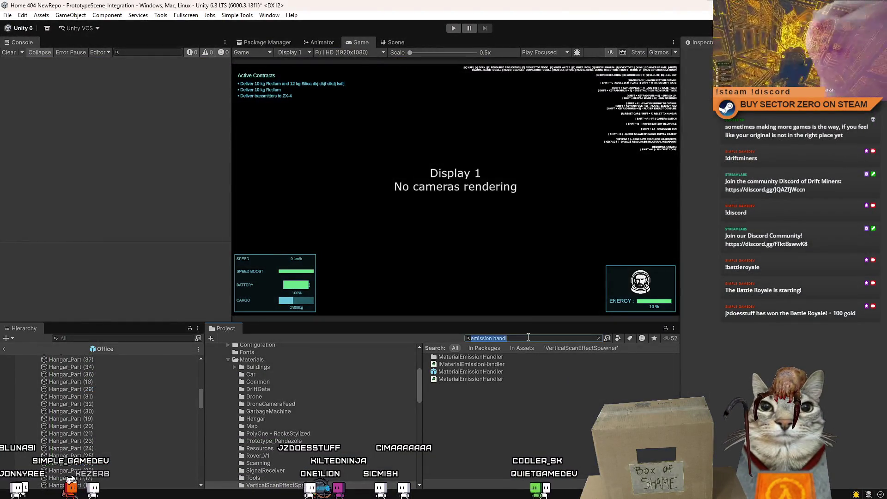
{"action": "type", "text": "ls"}
{"action": "double_click", "coordinate": [493, 356]}
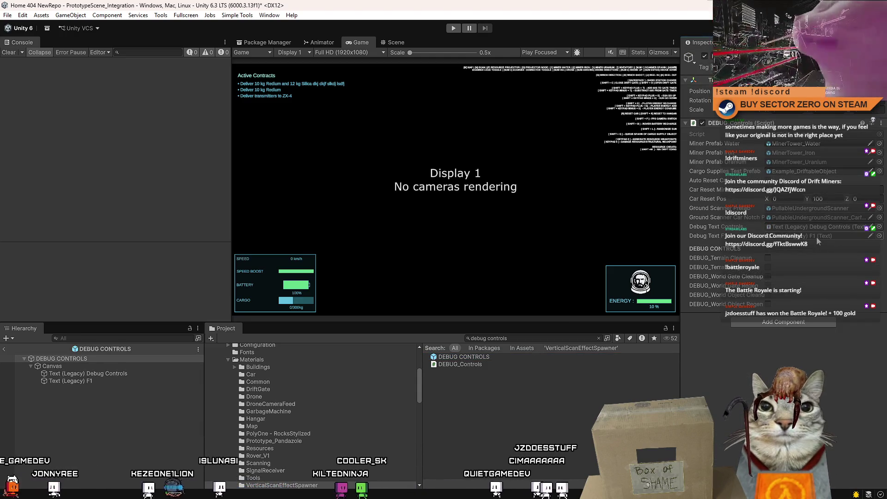
{"action": "left_click", "coordinate": [114, 375]}
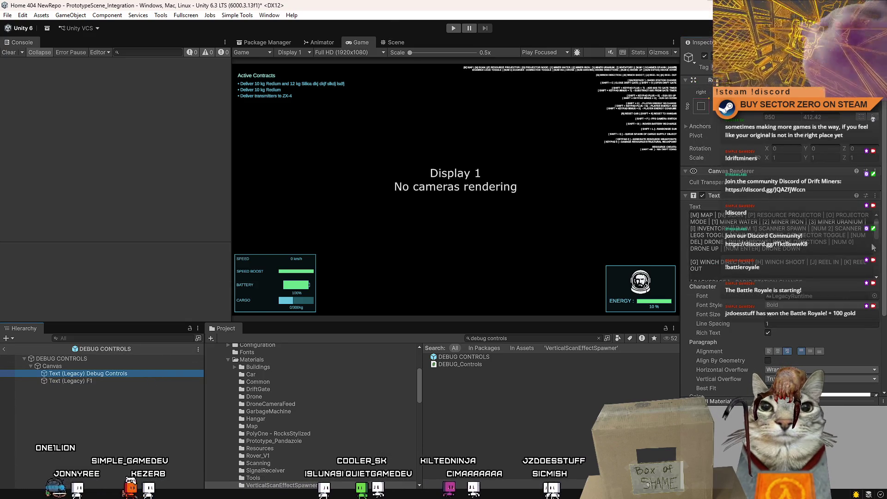
- Change the KEYPAD 4 line in the debug controls text to 'VERTICAL SCAN OBJE…'
{"action": "left_click", "coordinate": [877, 248]}
{"action": "left_click_drag", "start_coordinate": [877, 248], "coordinate": [869, 270]}
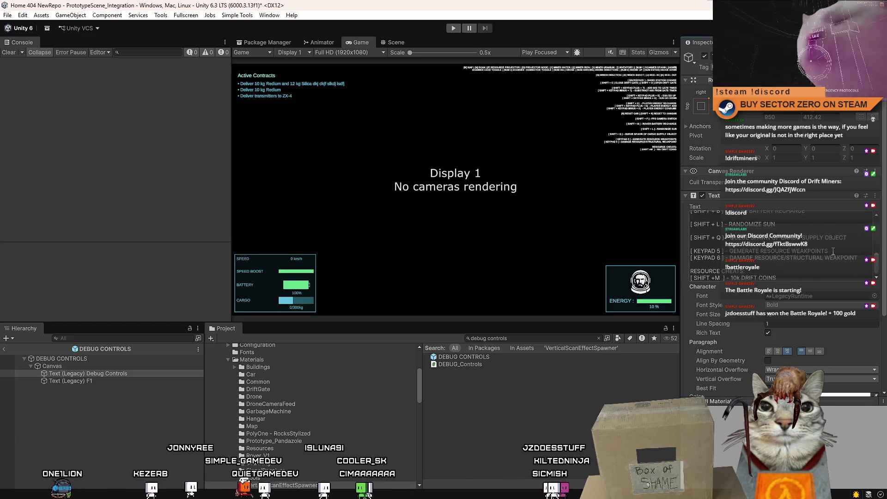
{"action": "left_click", "coordinate": [750, 251]}
{"action": "left_click", "coordinate": [811, 251]}
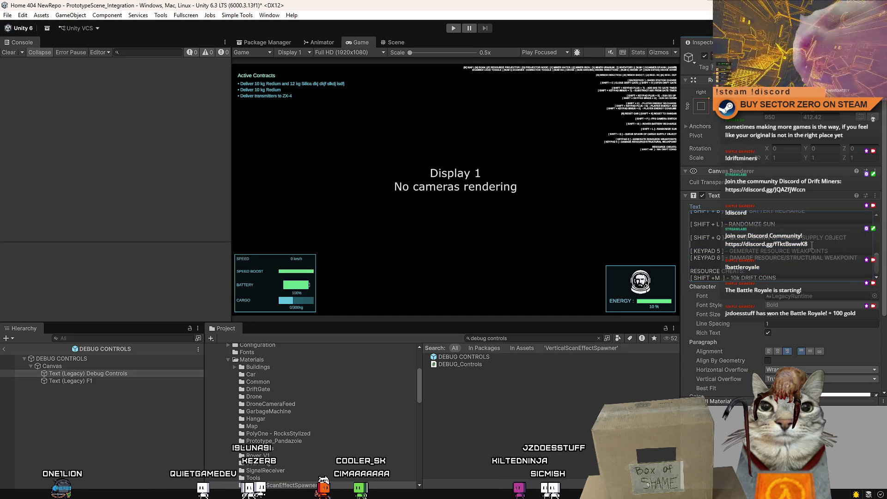
{"action": "key", "text": "ctrl+a"}
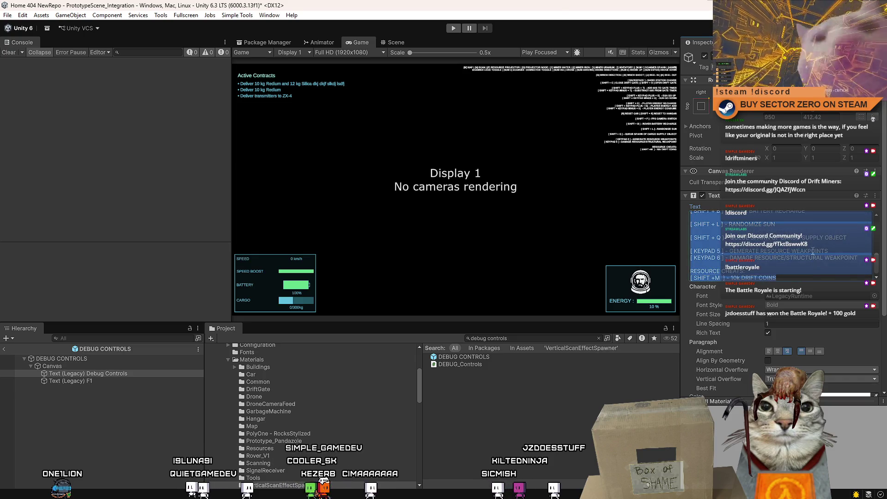
{"action": "left_click", "coordinate": [813, 251]}
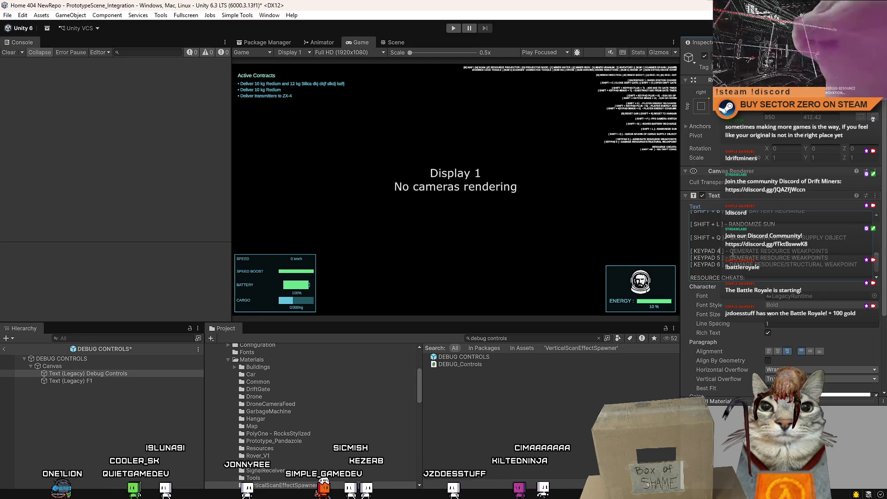
{"action": "left_click", "coordinate": [729, 251]}
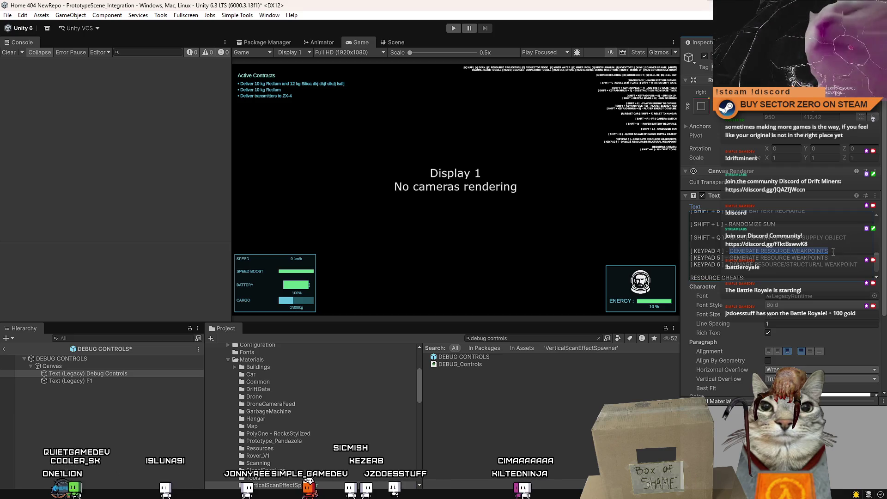
{"action": "type", "text": "VERTICA"}
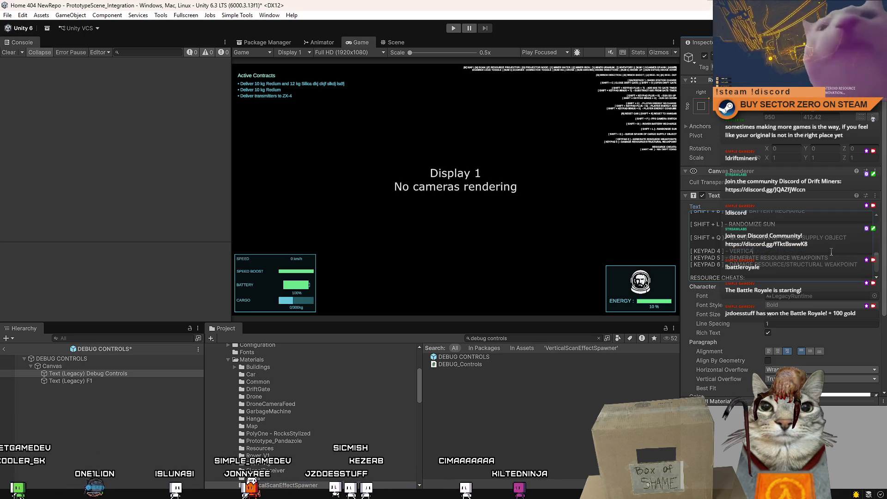
{"action": "type", "text": "L SCAN OBJECT"}
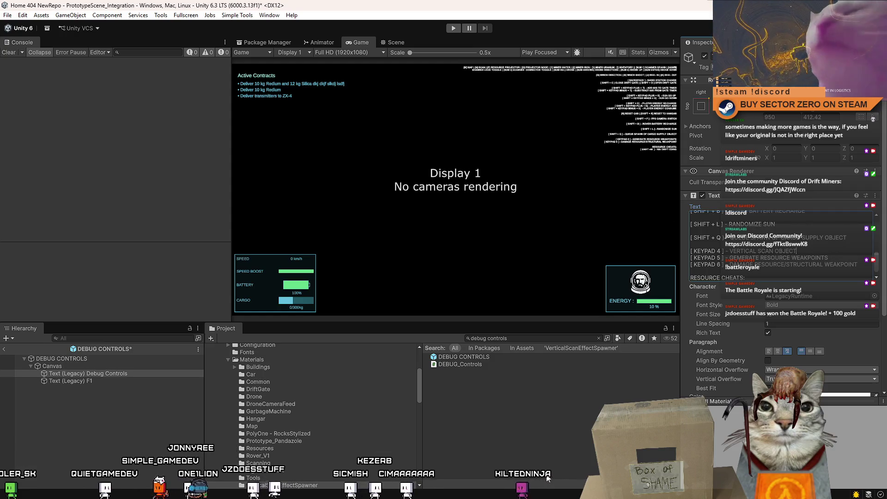
{"action": "left_click", "coordinate": [548, 473]}
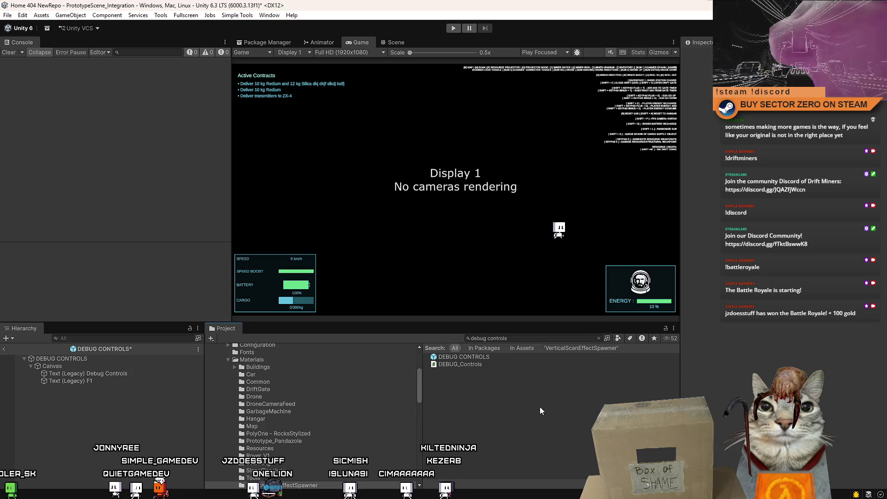
- Save the DEBUG CONTROLS prefab, enter Play mode, start the game and walk to the rover
{"action": "key", "text": "ctrl+s"}
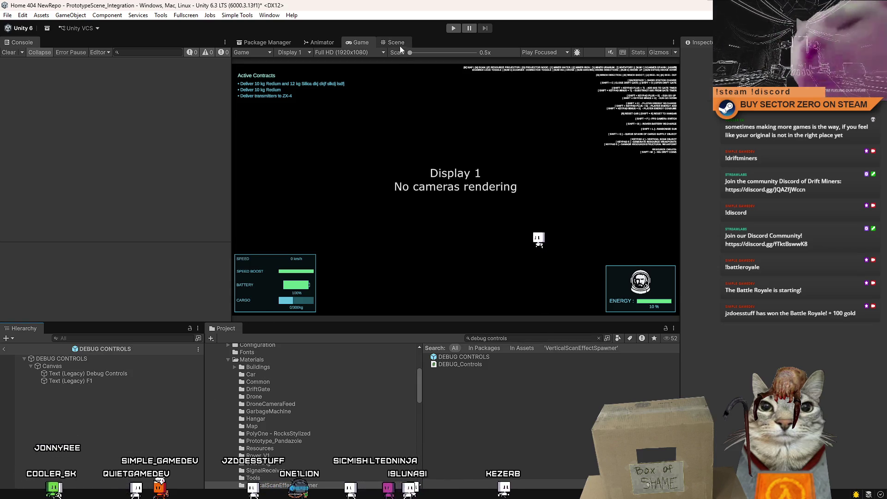
{"action": "key", "text": "ctrl+p"}
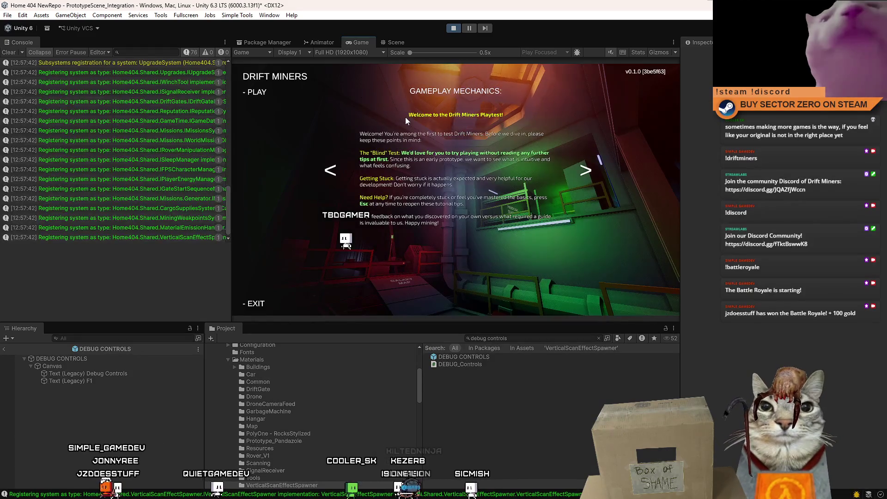
{"action": "left_click", "coordinate": [257, 92]}
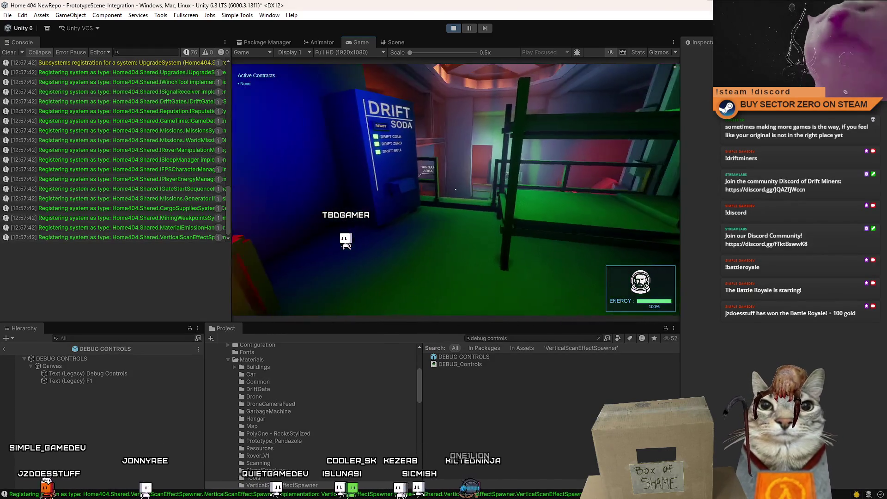
{"action": "key", "text": "w"}
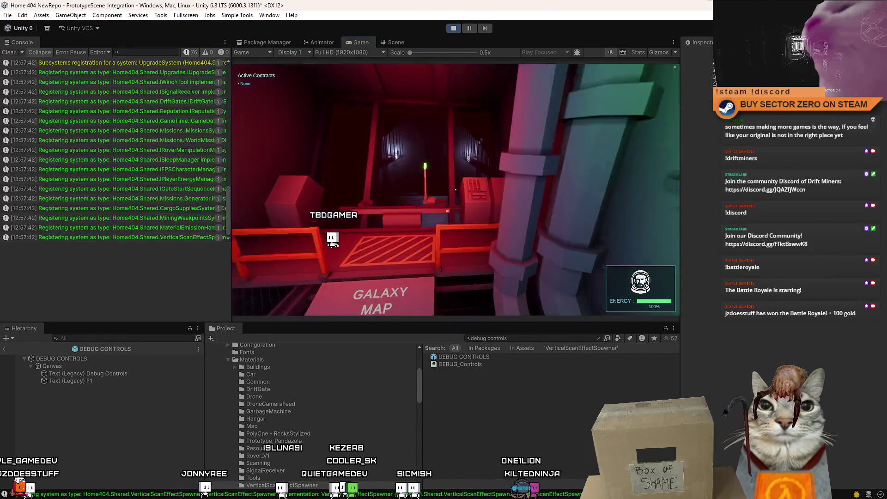
{"action": "key", "text": "w"}
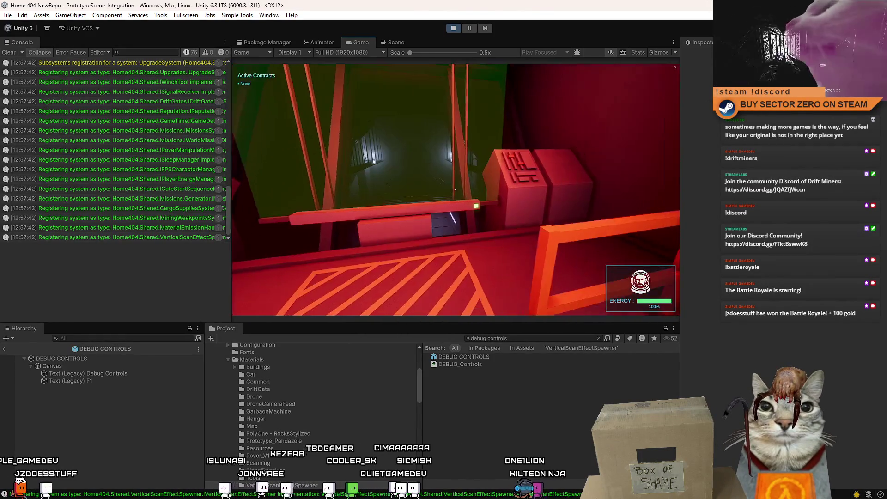
{"action": "key", "text": "w"}
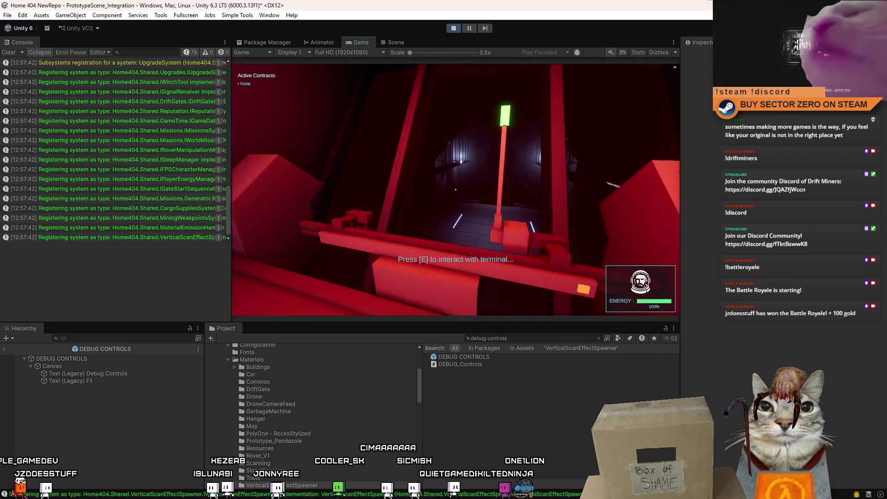
{"action": "key", "text": "w"}
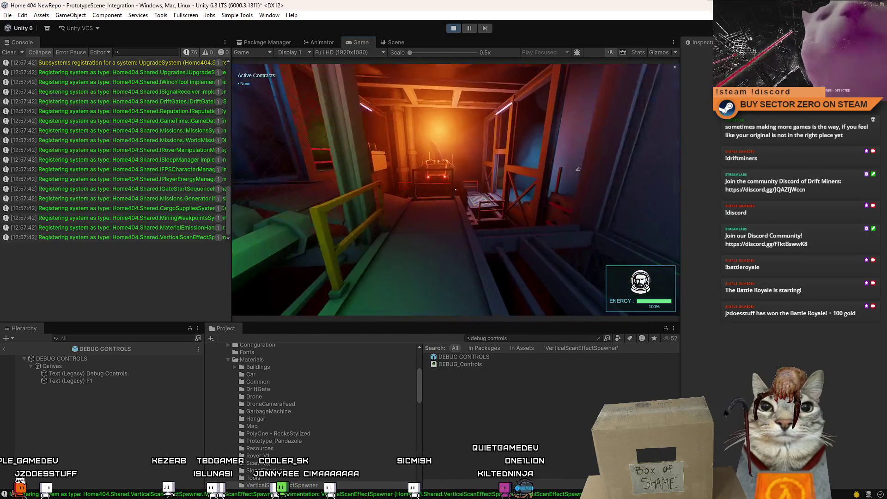
{"action": "key", "text": "w"}
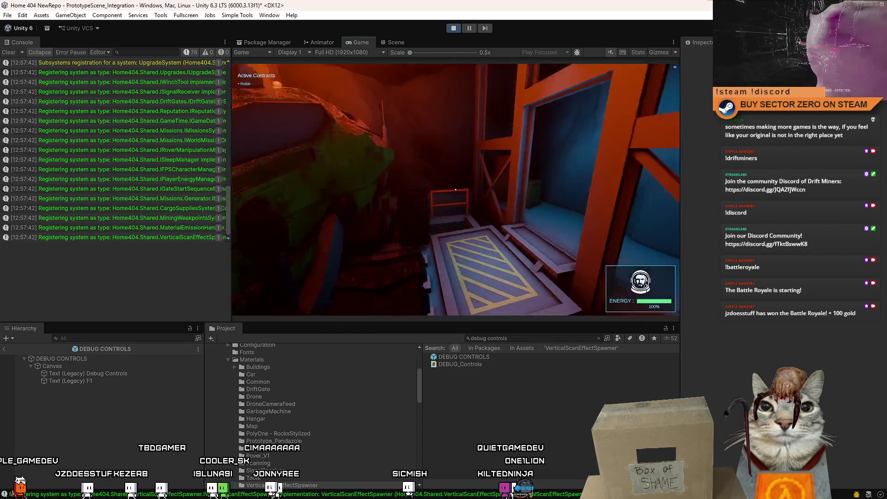
- Drive the rover to the Drift Gate, initialize the connection, then stop Play mode
{"action": "key", "text": "e"}
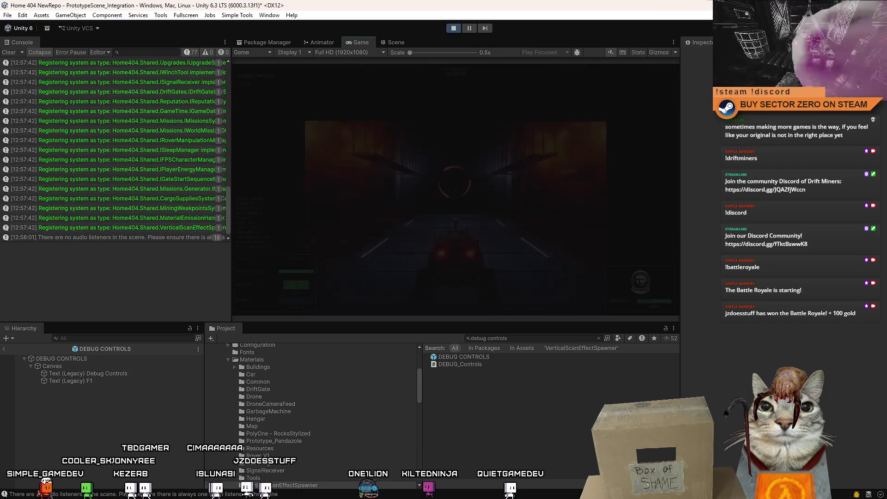
{"action": "key", "text": "w"}
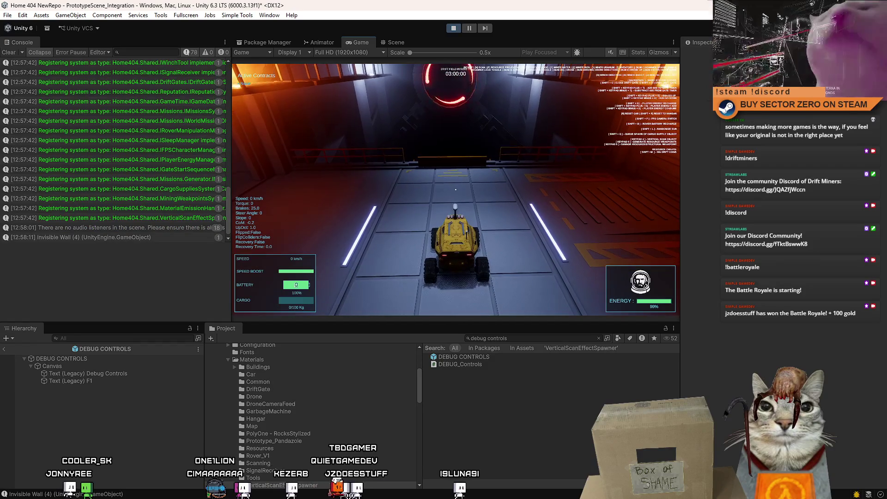
{"action": "key", "text": "s"}
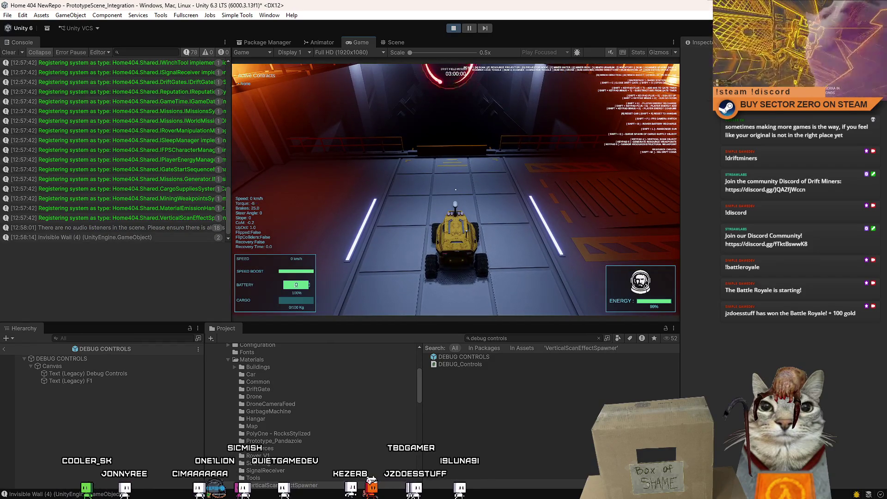
{"action": "key", "text": "a"}
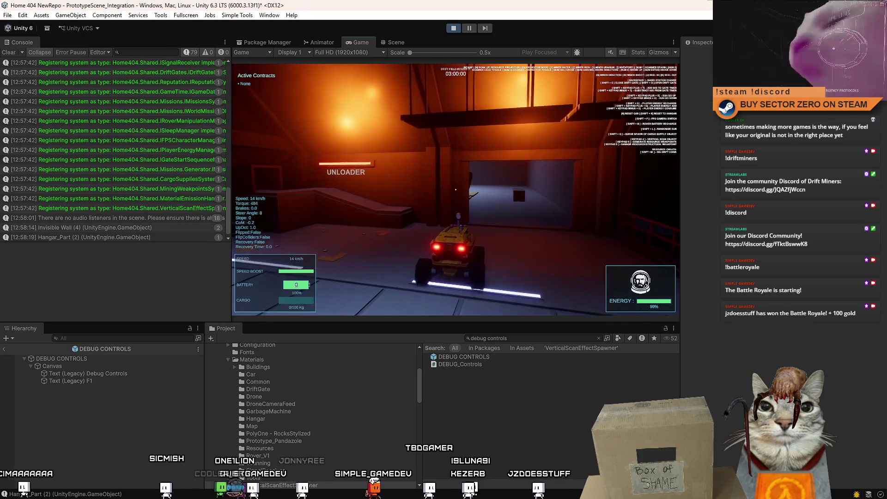
{"action": "key", "text": "w"}
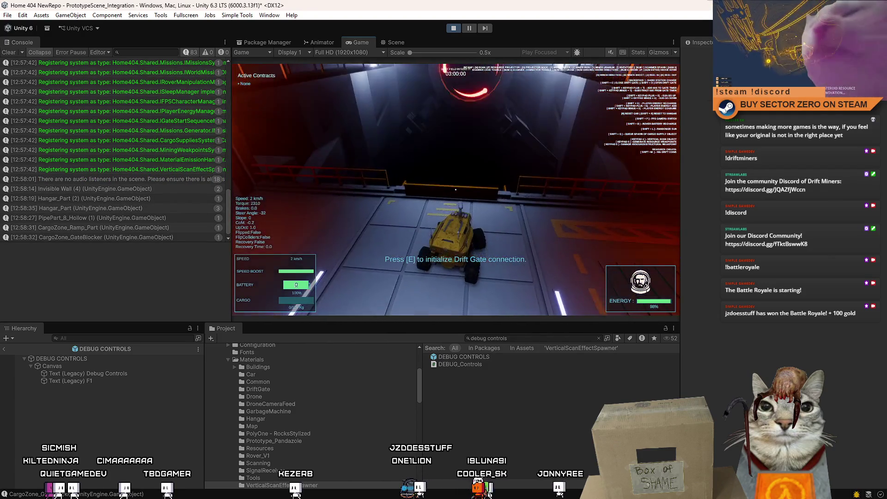
{"action": "key", "text": "e"}
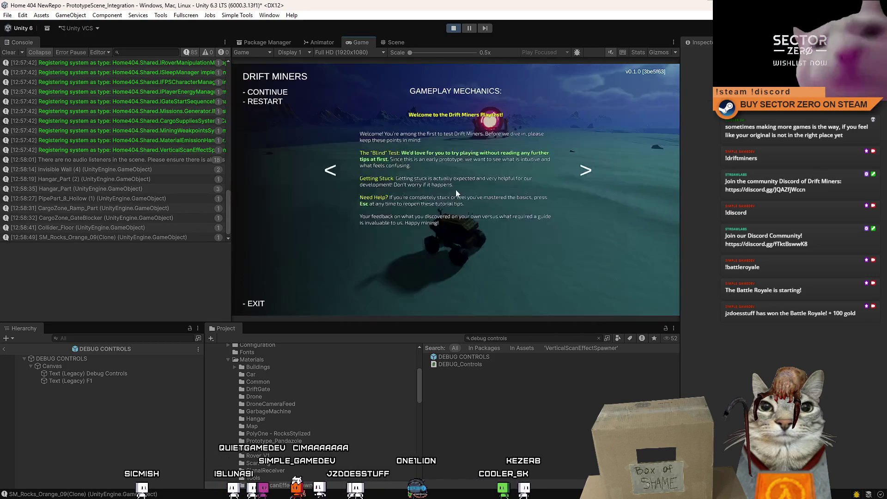
{"action": "left_click", "coordinate": [454, 28]}
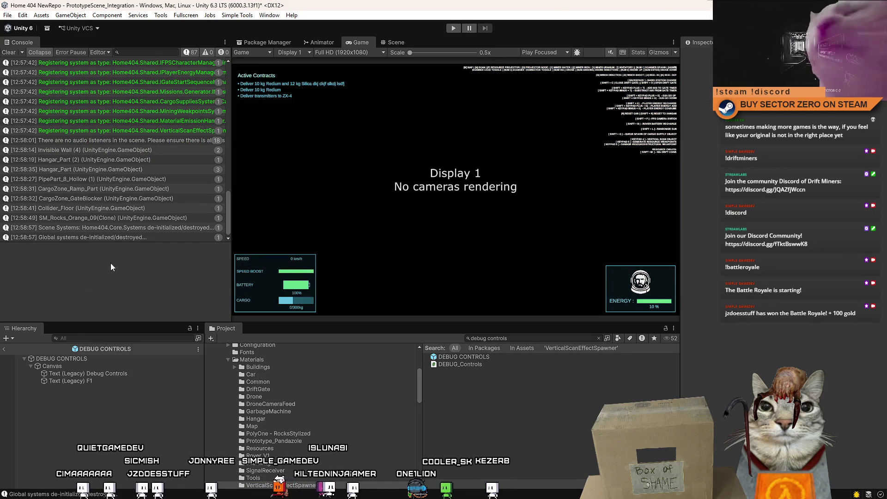
{"action": "left_click", "coordinate": [546, 338]}
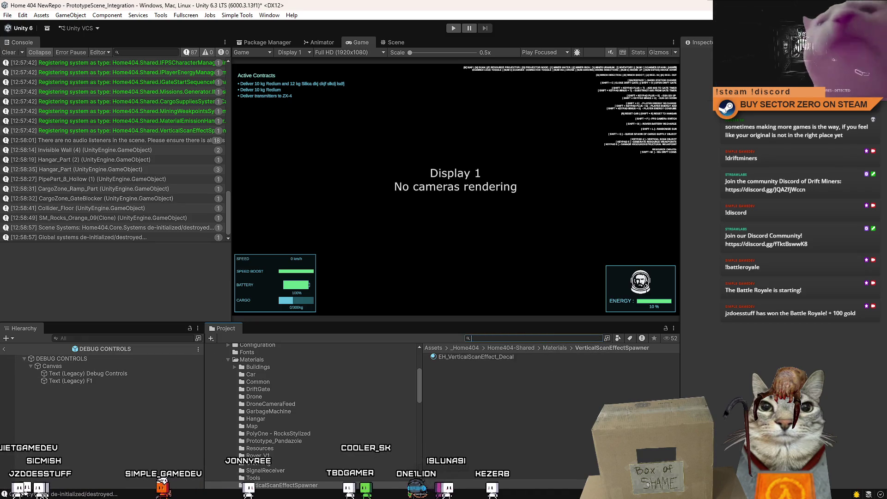
{"action": "key", "text": "alt+Tab"}
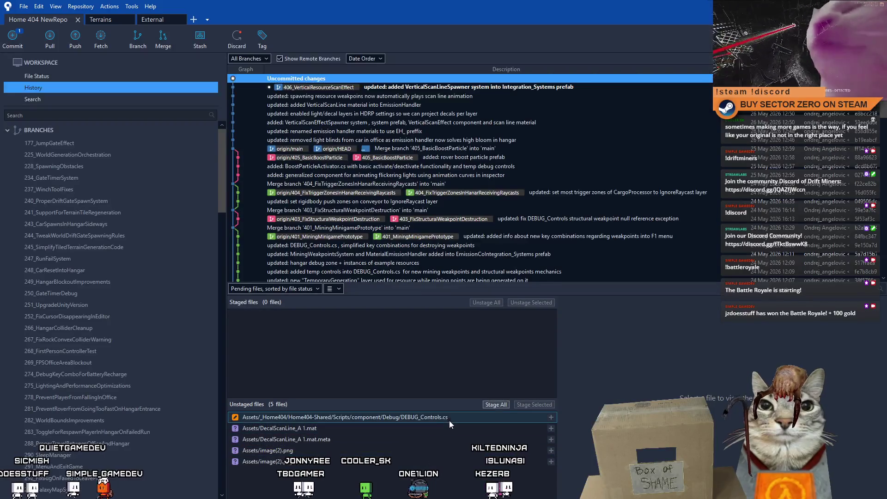
- Stage DEBUG CONTROLS.prefab and DEBUG_Controls.cs and commit them as the Keypad 4 scan line shortcut
{"action": "left_click", "coordinate": [449, 418]}
{"action": "left_click", "coordinate": [430, 428], "text": "shift"}
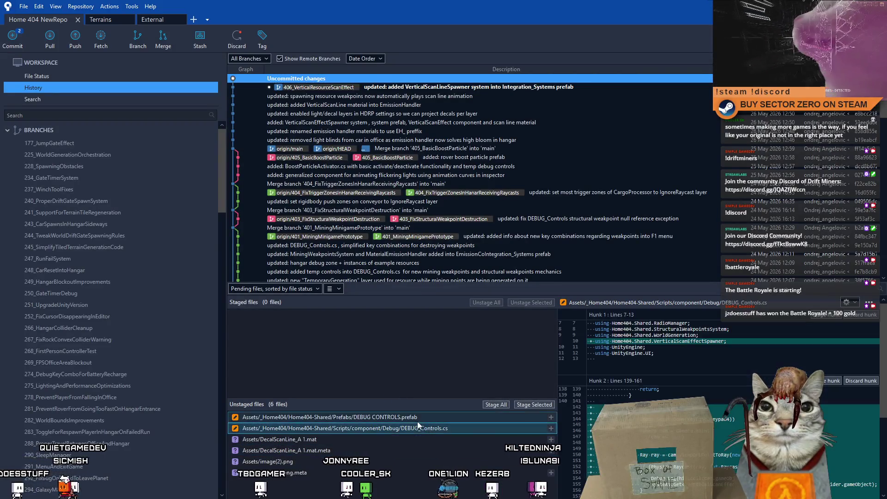
{"action": "left_click", "coordinate": [543, 405]}
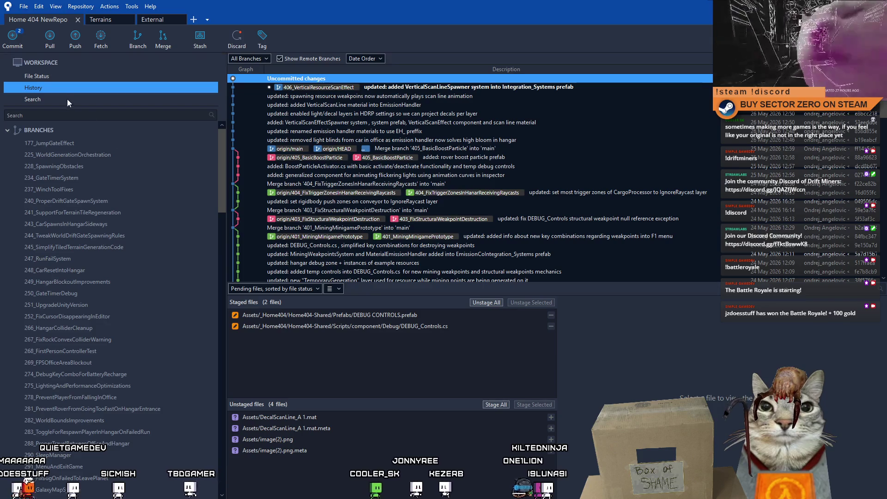
{"action": "left_click", "coordinate": [76, 78]}
{"action": "type", "text": "updated: Added Keypad"}
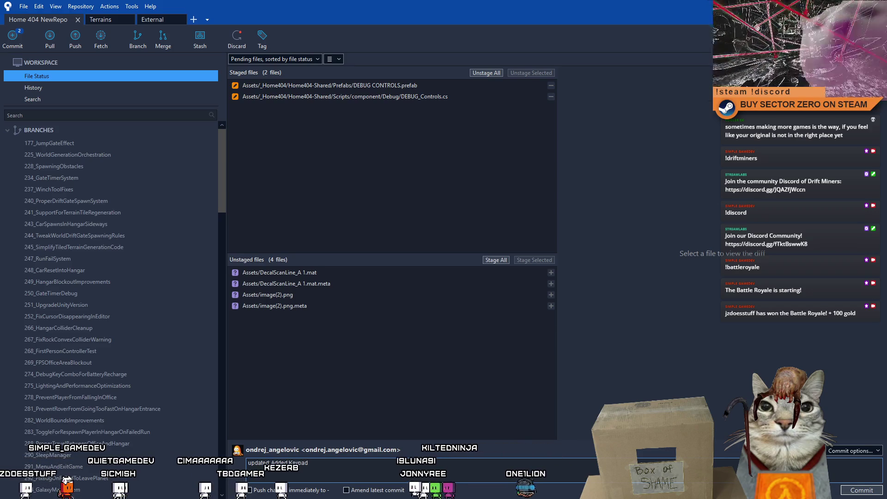
{"action": "type", "text": "4 sh"}
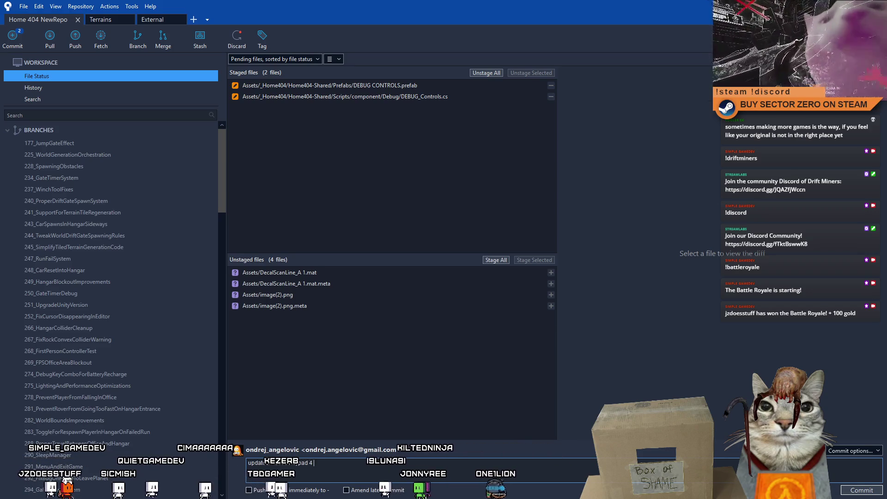
{"action": "key", "text": "BackSpace"}
{"action": "key", "text": "BackSpace"}
{"action": "type", "text": "de"}
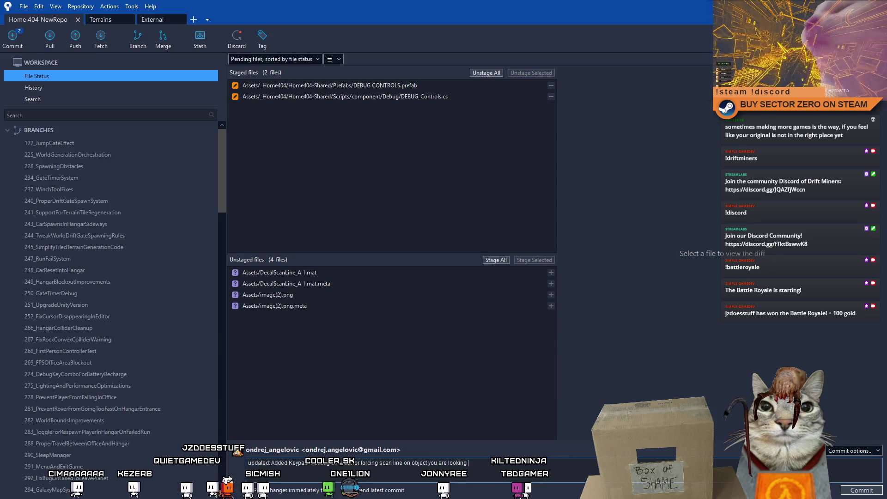
{"action": "left_click", "coordinate": [862, 490]}
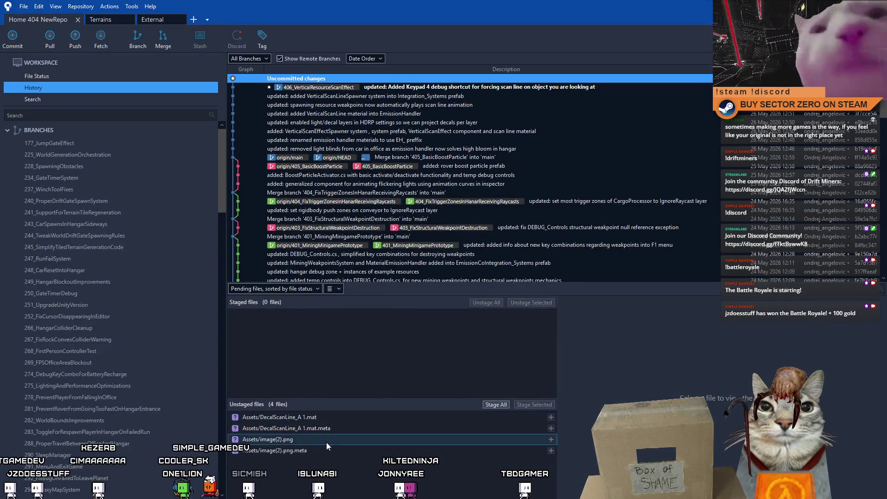
{"action": "key", "text": "alt+Tab"}
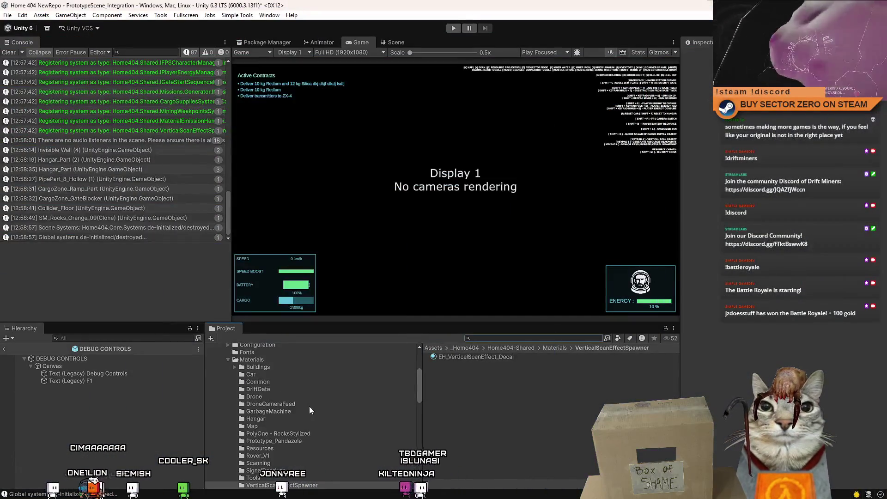
- In the Assets folder, rename the image(2) texture to DustField_A
{"action": "scroll", "coordinate": [296, 397], "scroll_direction": "up", "scroll_amount": 5}
{"action": "left_click", "coordinate": [256, 396]}
{"action": "left_click", "coordinate": [482, 430]}
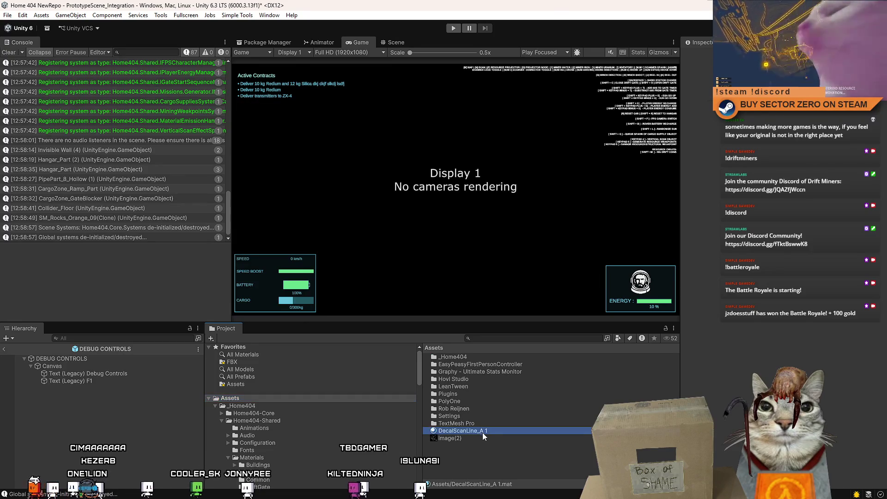
{"action": "left_click", "coordinate": [479, 438]}
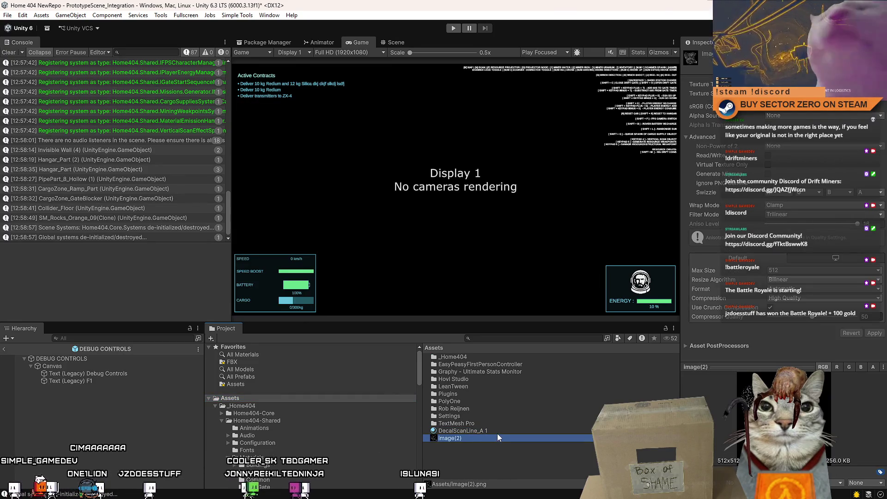
{"action": "left_click", "coordinate": [472, 437]}
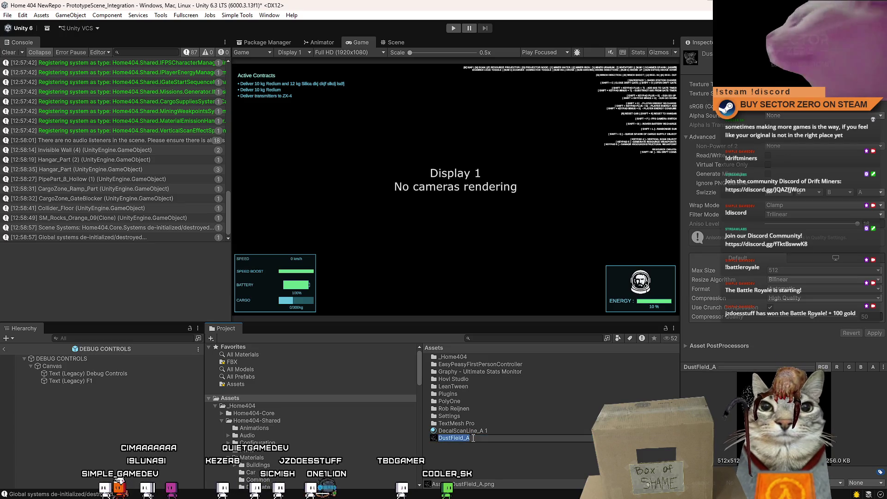
- Rename the DecalScanLine_A 1 material to DustField_A_Decal
{"action": "left_click", "coordinate": [492, 431]}
{"action": "type", "text": "DustField_A"}
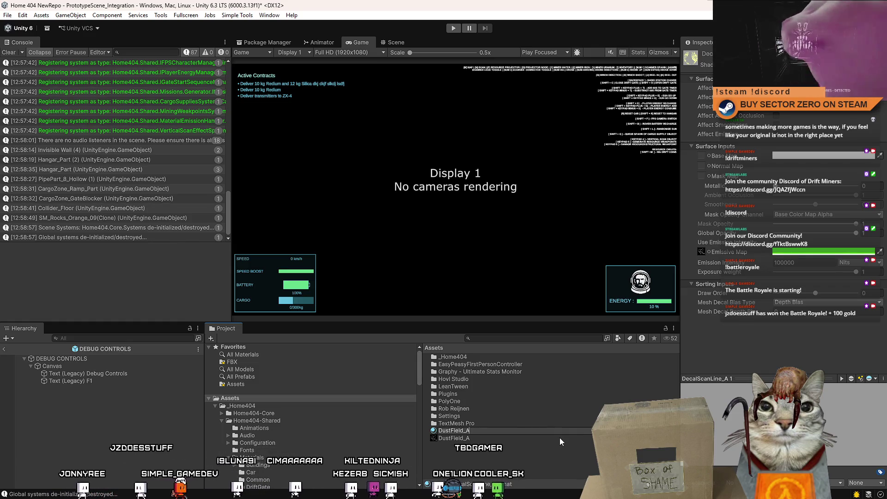
{"action": "type", "text": "_D"}
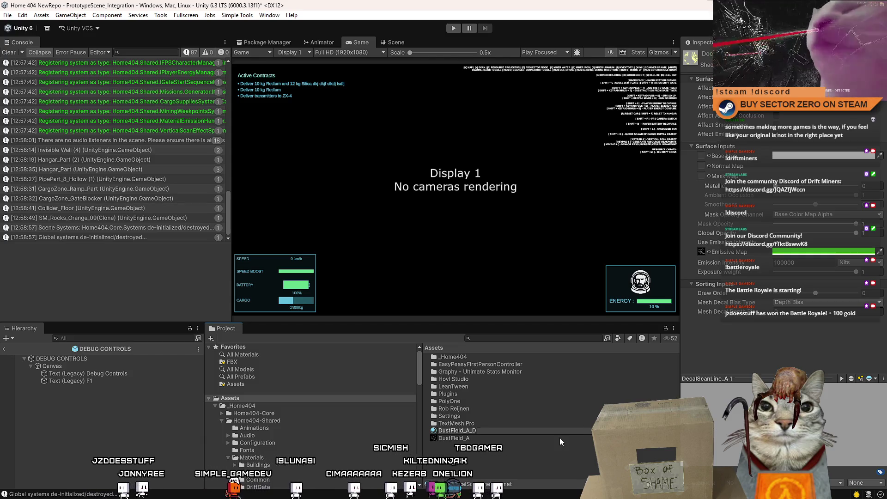
{"action": "type", "text": "ecal"}
{"action": "key", "text": "Return"}
{"action": "left_click", "coordinate": [539, 430]}
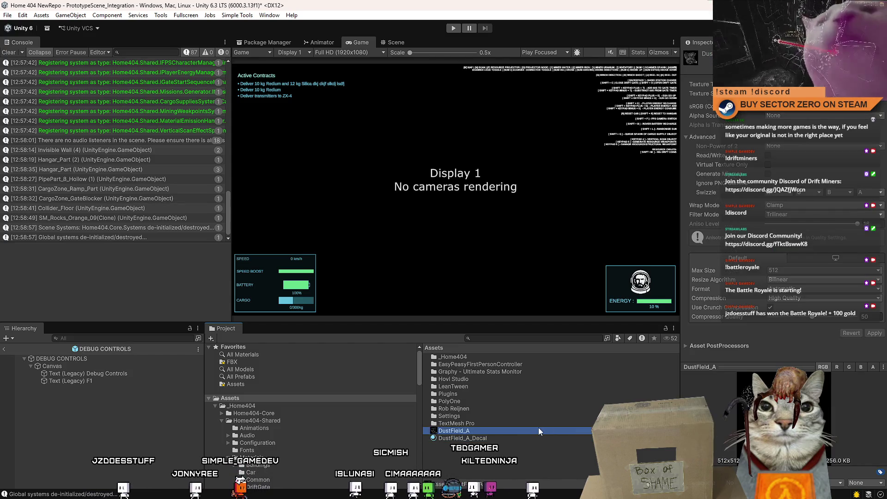
{"action": "left_click", "coordinate": [501, 447]}
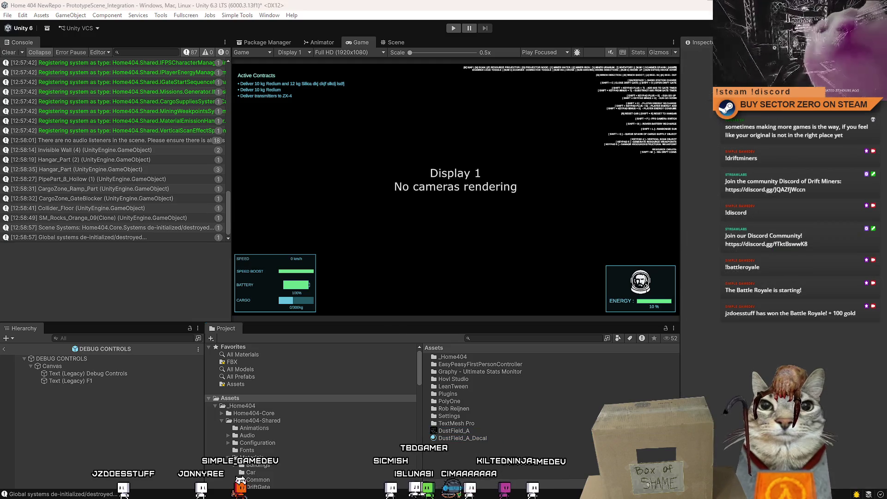
{"action": "key", "text": "alt+Tab"}
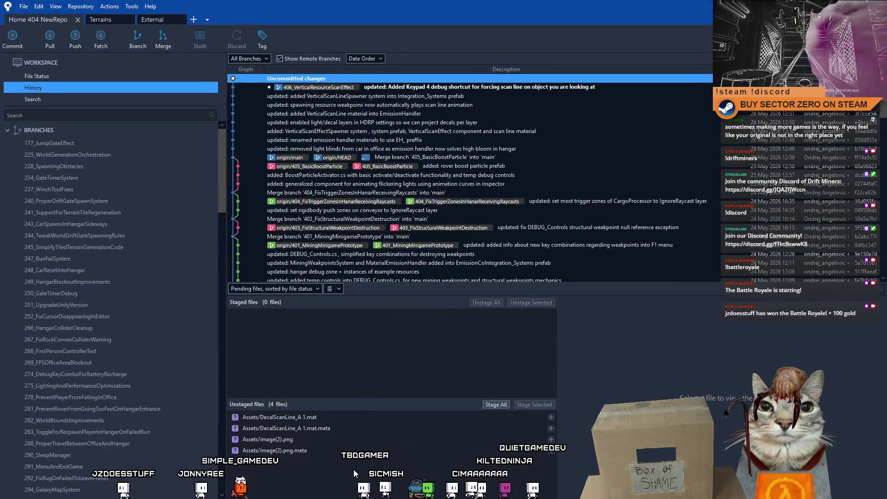
- Stage the four DustField_A files and stash them, staged only, as 'Dust field picture and material'
{"action": "left_click", "coordinate": [278, 417]}
{"action": "left_click", "coordinate": [277, 451], "text": "shift"}
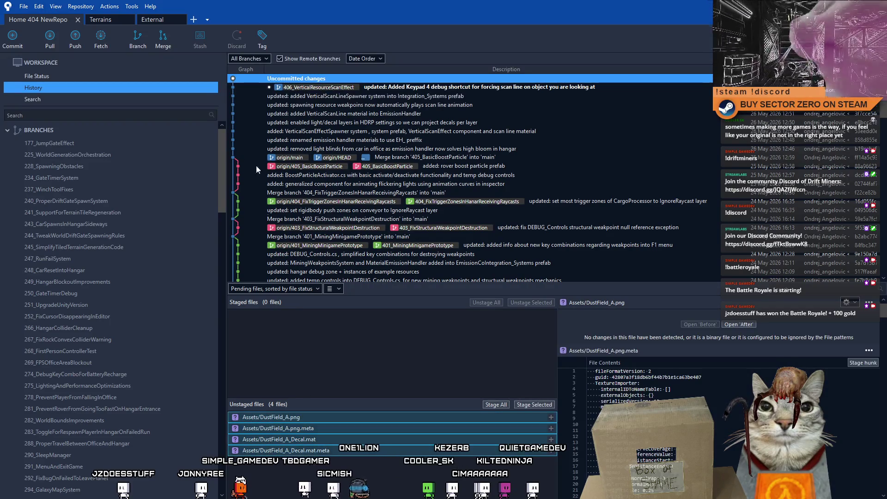
{"action": "left_click", "coordinate": [535, 405]}
{"action": "left_click", "coordinate": [200, 39]}
{"action": "type", "text": "Dust field picture and material"}
{"action": "left_click", "coordinate": [420, 114]}
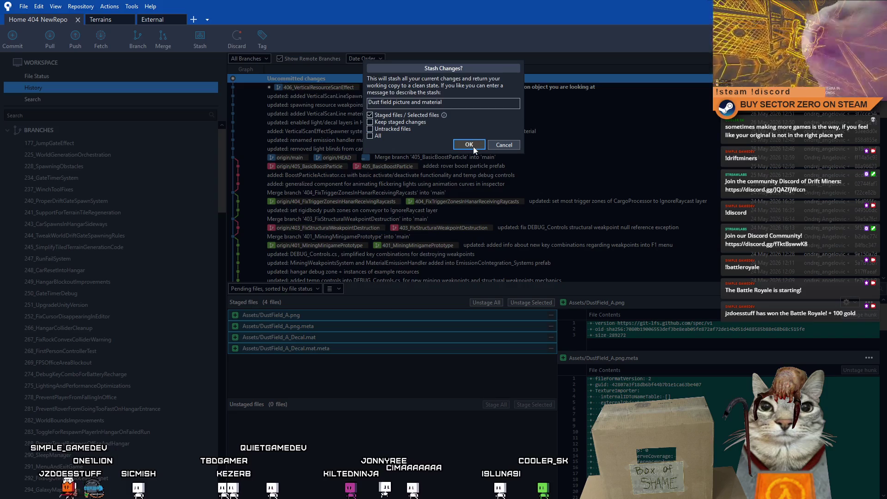
{"action": "left_click", "coordinate": [474, 145]}
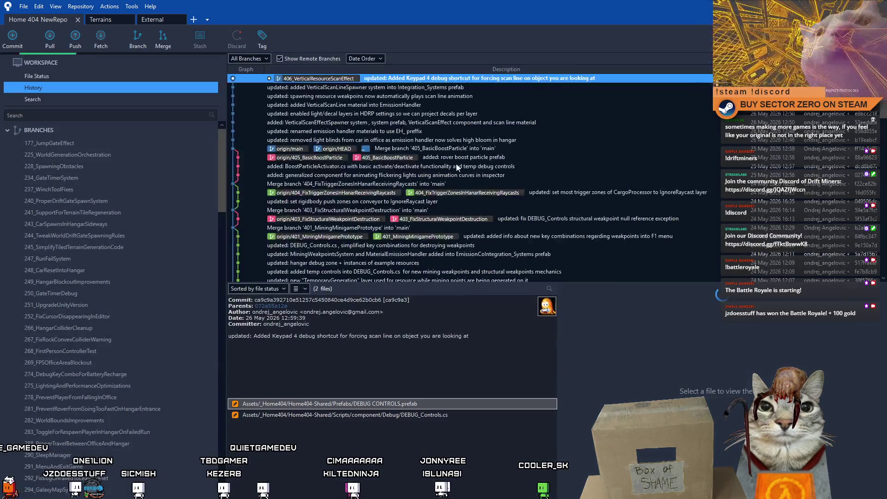
- Back in Unity, search the project assets for 'emission handl'
{"action": "key", "text": "alt+Tab"}
{"action": "left_click", "coordinate": [523, 339]}
{"action": "type", "text": "emission handl"}
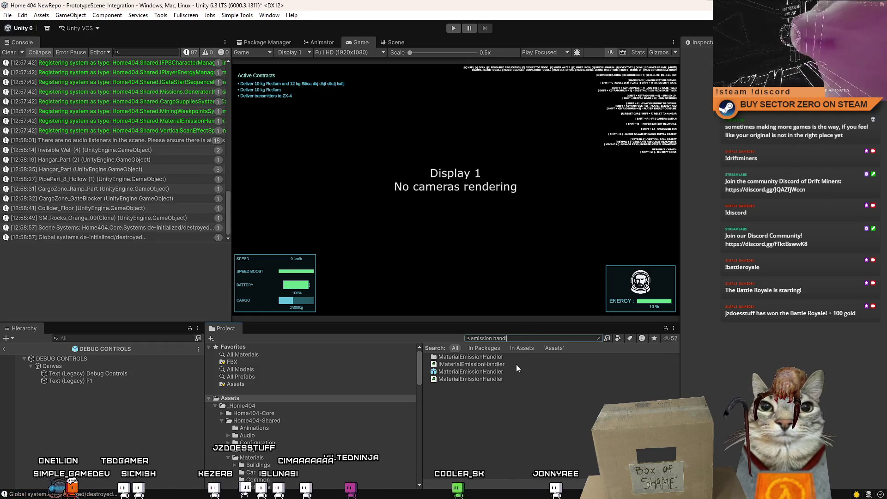
- Inspect the MaterialEmissionHandler prefab's emission settings and open MaterialEmissionHandler.cs from its Script field
{"action": "left_click", "coordinate": [516, 371]}
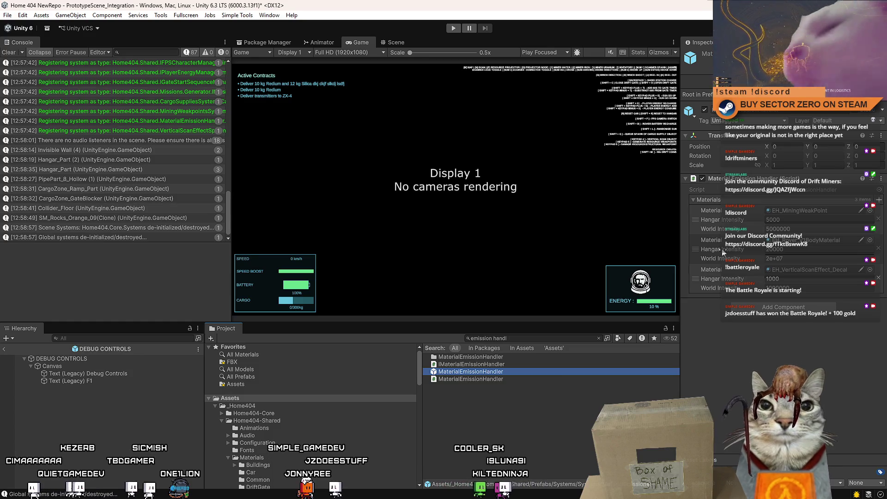
{"action": "left_click", "coordinate": [807, 187]}
{"action": "left_click", "coordinate": [806, 187]}
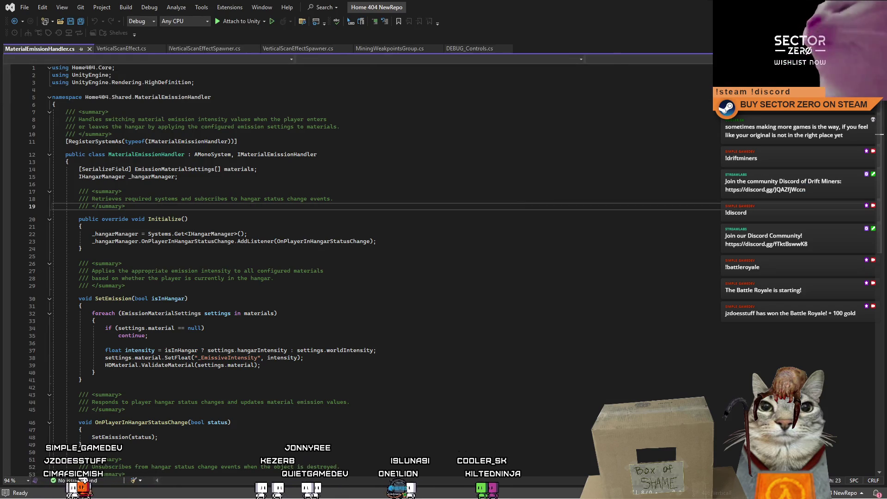
- Look over MaterialEmissionHandler.cs, then jump to the EmissionMaterialSettings class definition
{"action": "key", "text": "alt+Tab"}
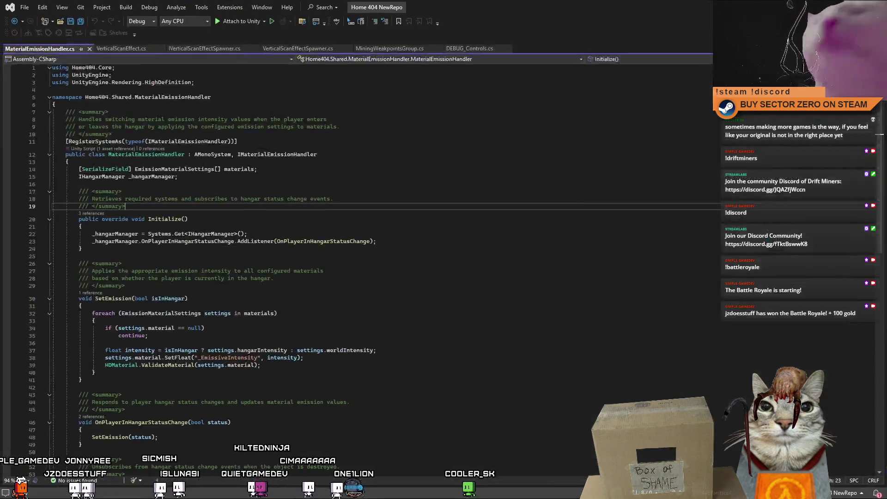
{"action": "left_click", "coordinate": [452, 329]}
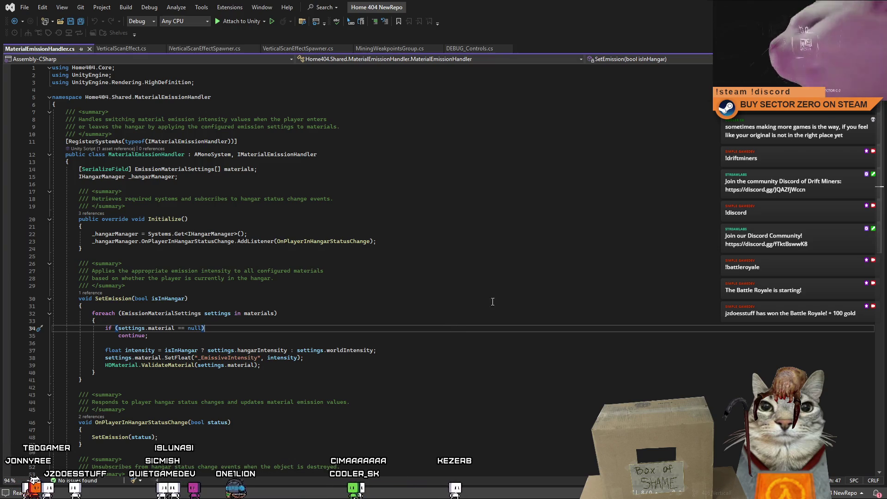
{"action": "scroll", "coordinate": [865, 210], "scroll_direction": "down", "scroll_amount": 9}
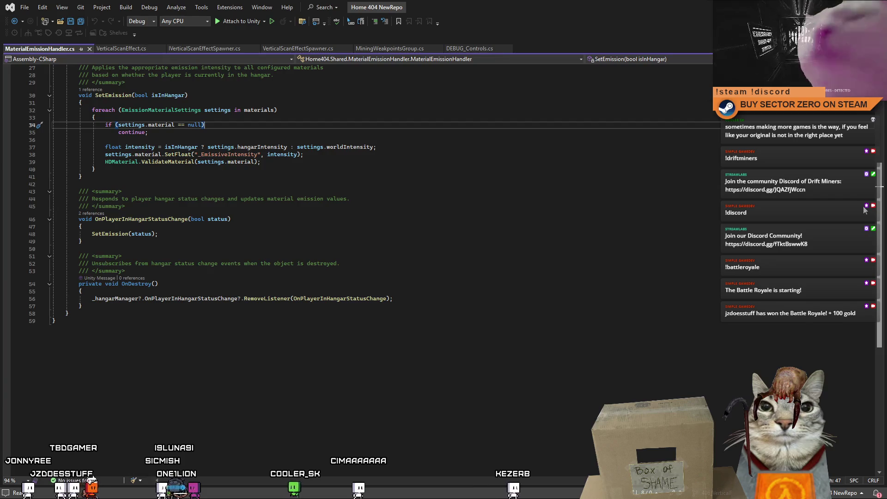
{"action": "scroll", "coordinate": [850, 140], "scroll_direction": "up", "scroll_amount": 9}
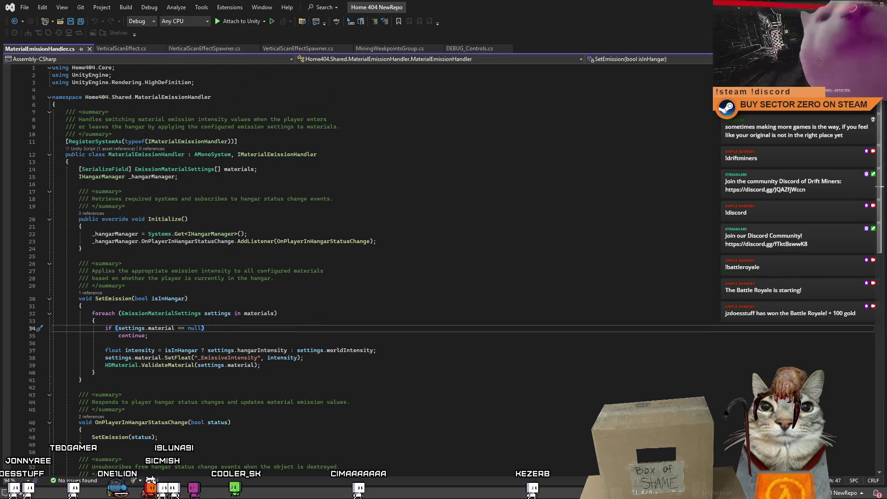
{"action": "double_click", "coordinate": [182, 173]}
{"action": "key", "text": "F12"}
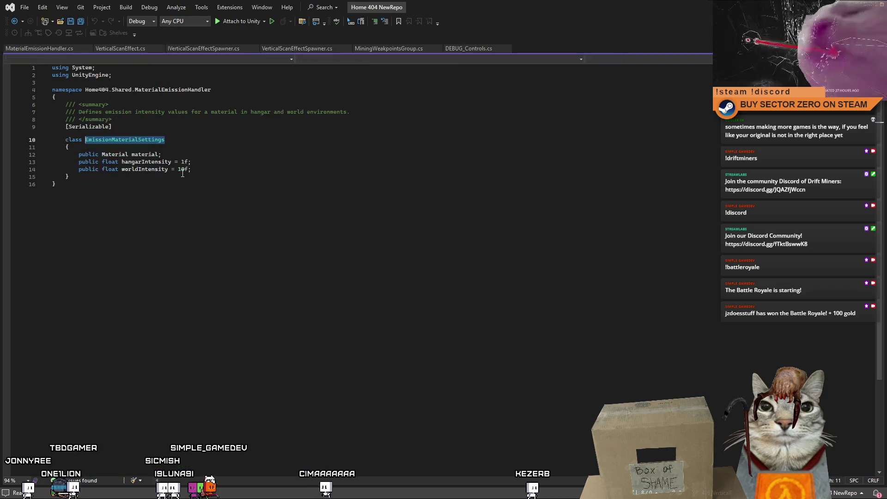
- Duplicate the worldIntensity declaration line in EmissionMaterialSettings
{"action": "left_click", "coordinate": [235, 168]}
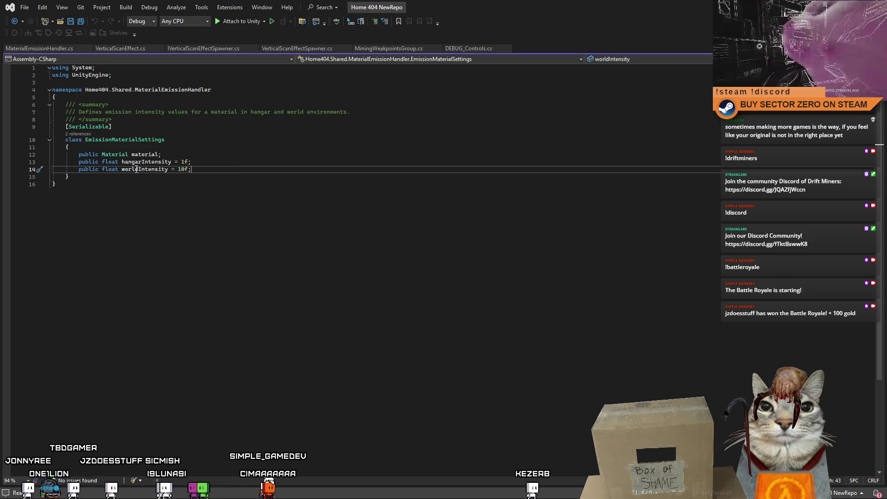
{"action": "key", "text": "shift+Home"}
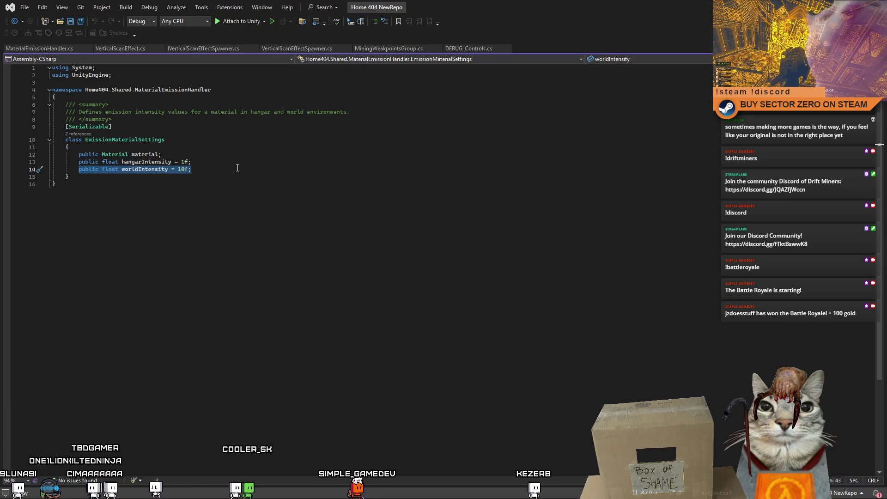
{"action": "left_click", "coordinate": [232, 169]}
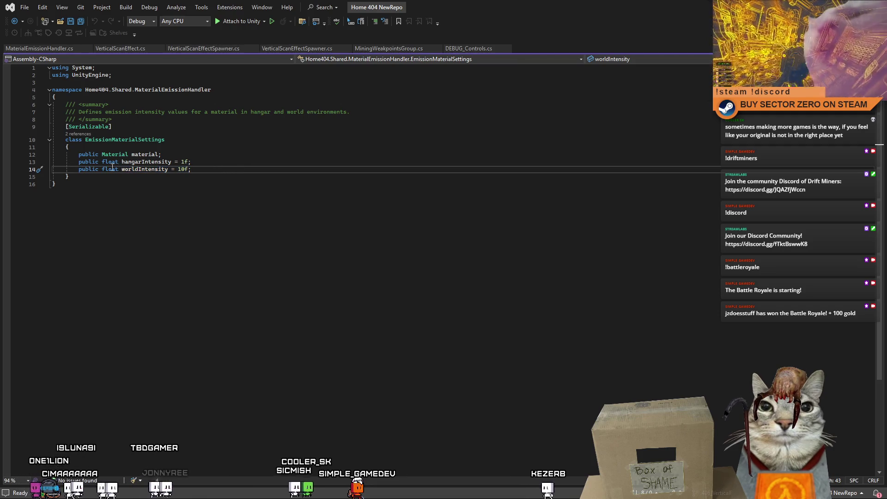
{"action": "key", "text": "shift+Home"}
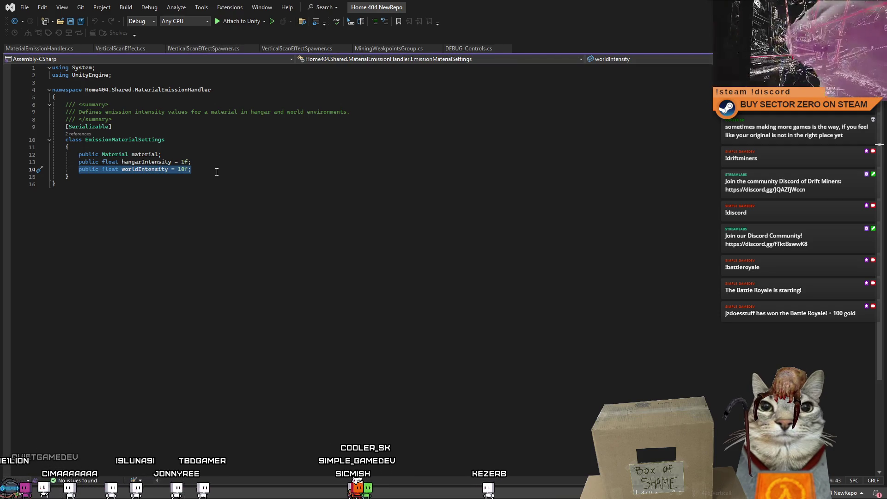
{"action": "left_click", "coordinate": [216, 172]}
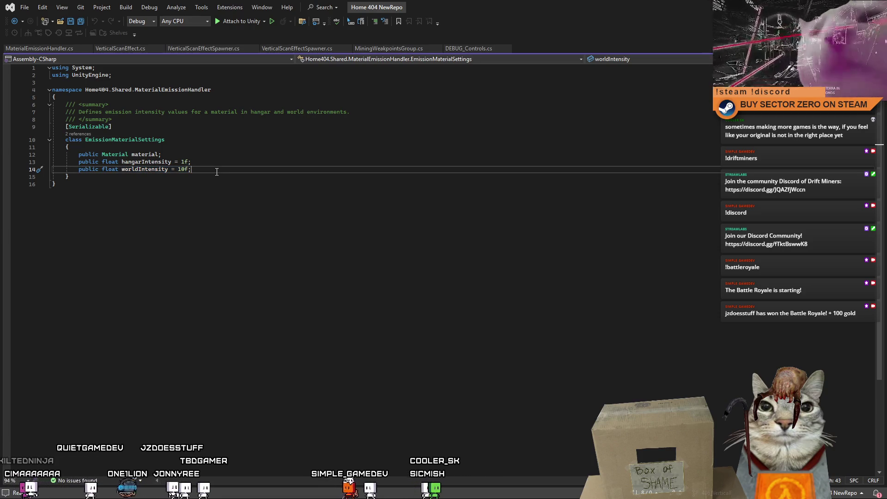
{"action": "key", "text": "ctrl+d"}
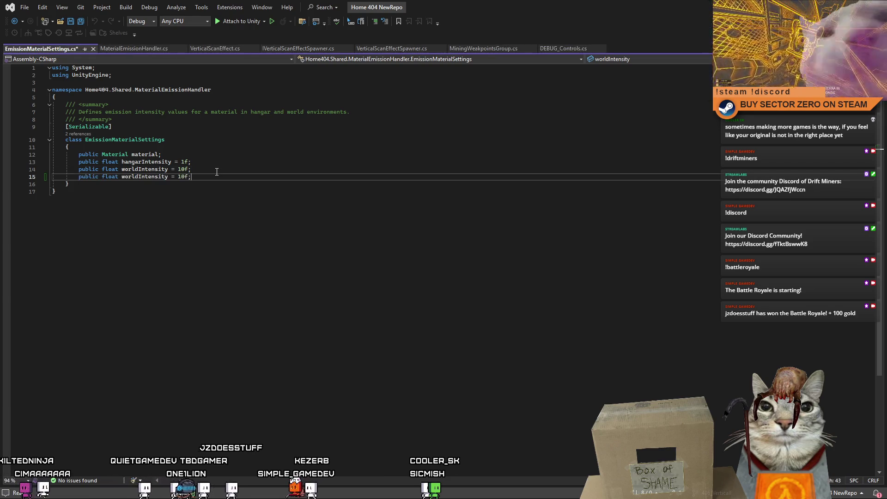
- Turn the copy into 'public bool worldIsDefault = true;' and save the file
{"action": "double_click", "coordinate": [111, 177]}
{"action": "type", "text": "bool"}
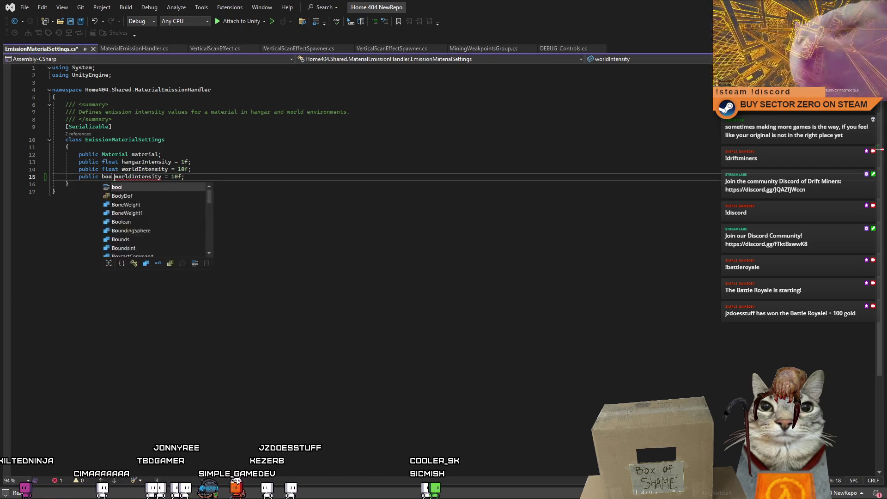
{"action": "left_click_drag", "start_coordinate": [187, 177], "coordinate": [144, 179]}
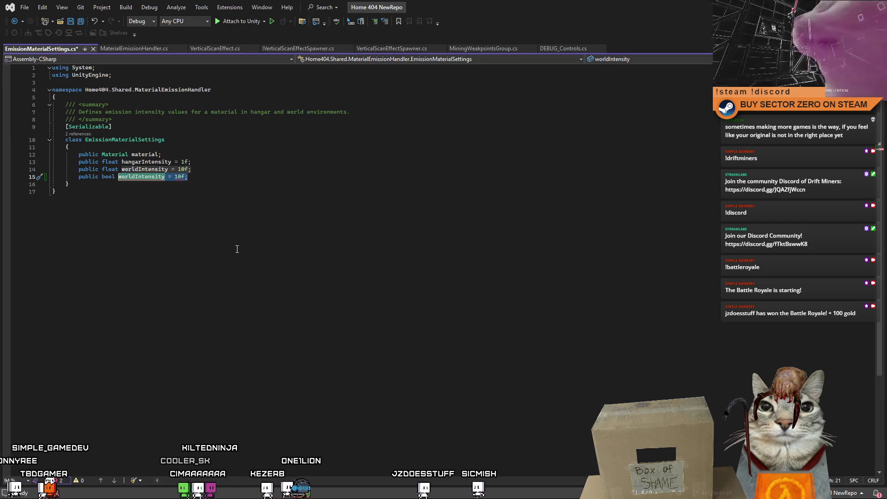
{"action": "type", "text": "hangar"}
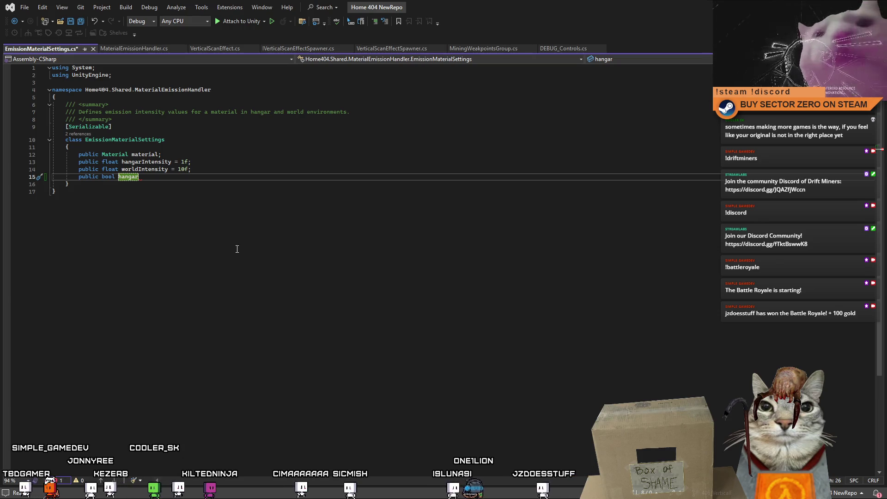
{"action": "type", "text": "IsDefault"}
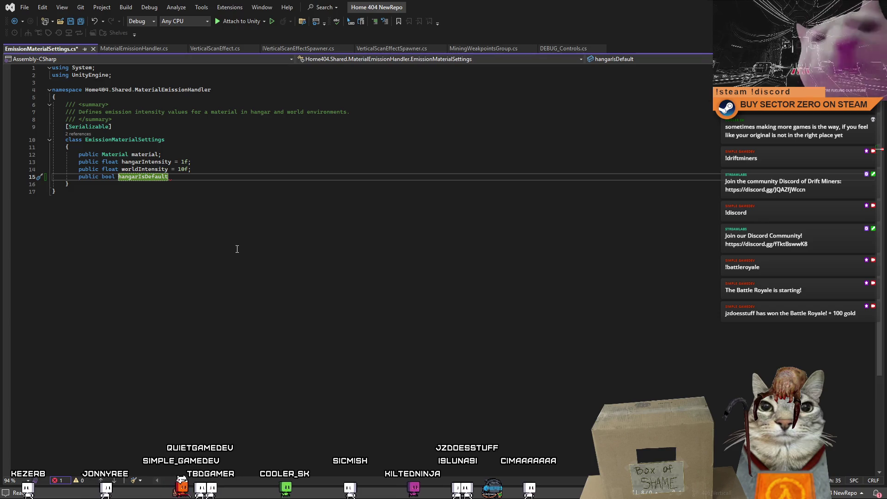
{"action": "type", "text": " = true;"}
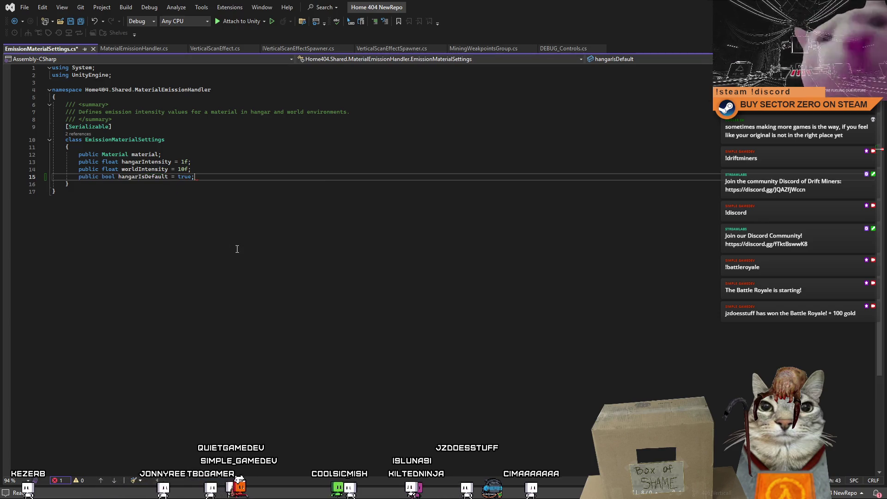
{"action": "left_click_drag", "start_coordinate": [138, 176], "coordinate": [121, 177]}
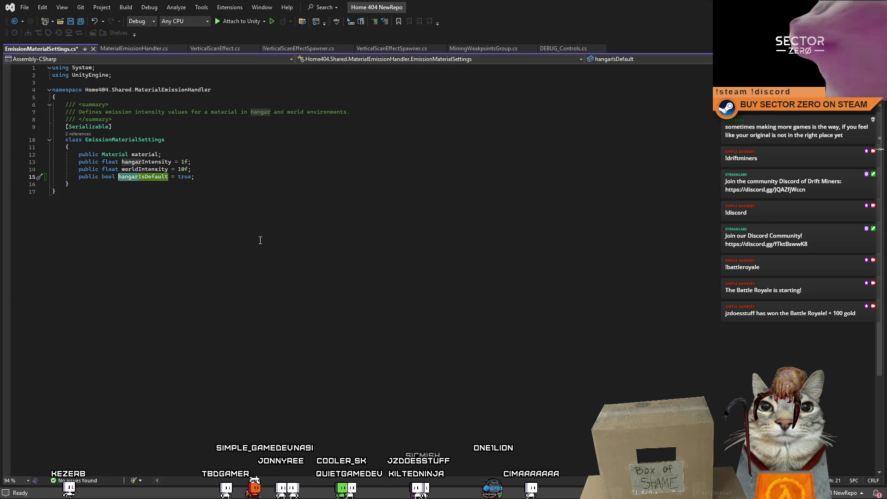
{"action": "type", "text": "world"}
{"action": "key", "text": "Down"}
{"action": "key", "text": "Down"}
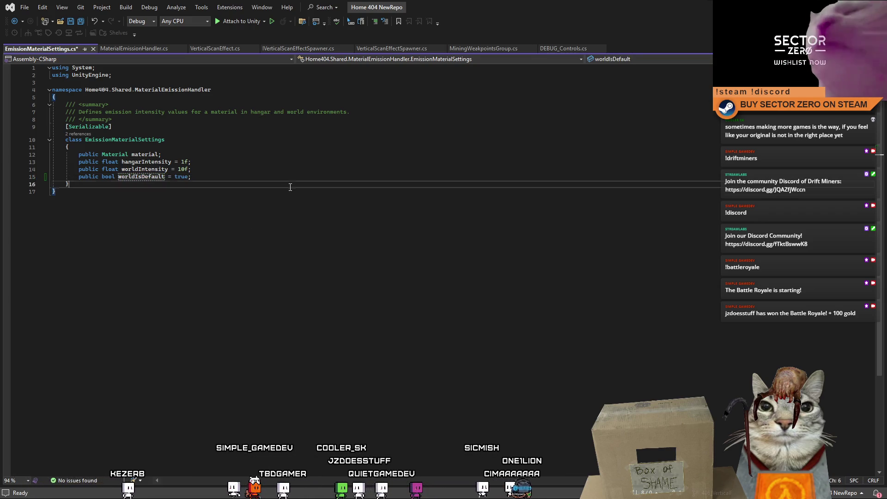
{"action": "key", "text": "ctrl+s"}
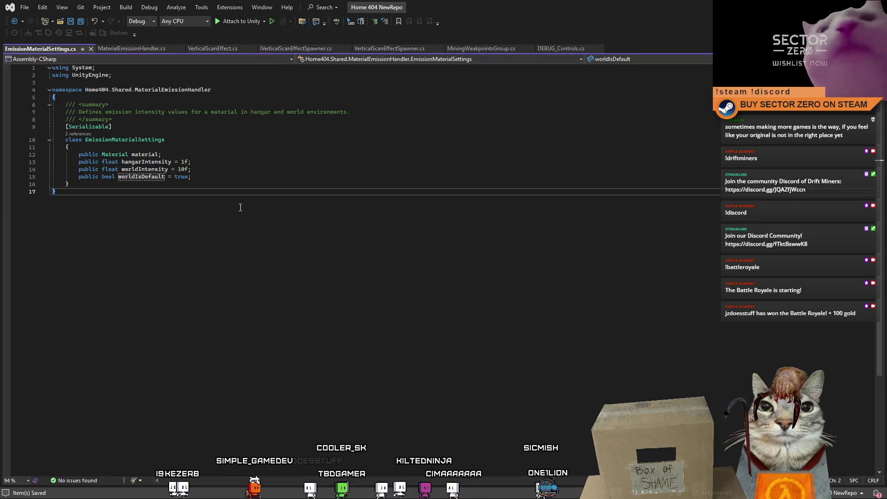
{"action": "left_click", "coordinate": [242, 177]}
- Comment worldIsDefault as restoring the material's default state on quit without file changes
{"action": "type", "text": "// For resto"}
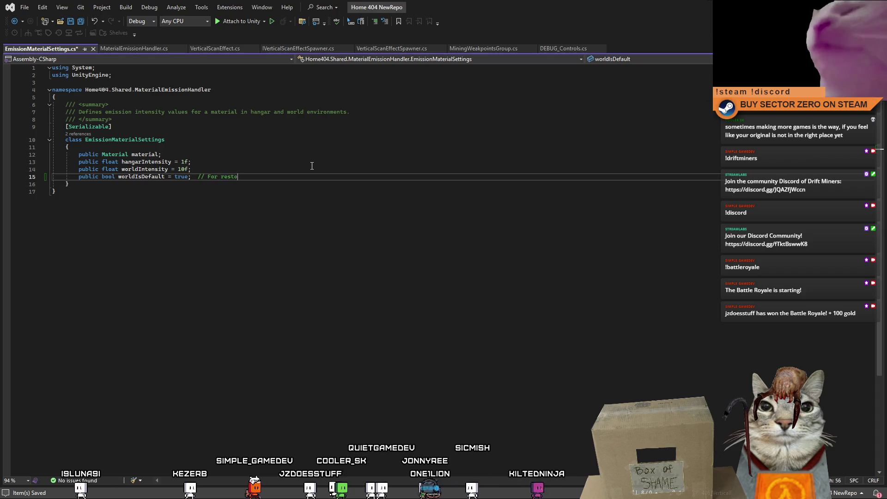
{"action": "type", "text": "ring material "}
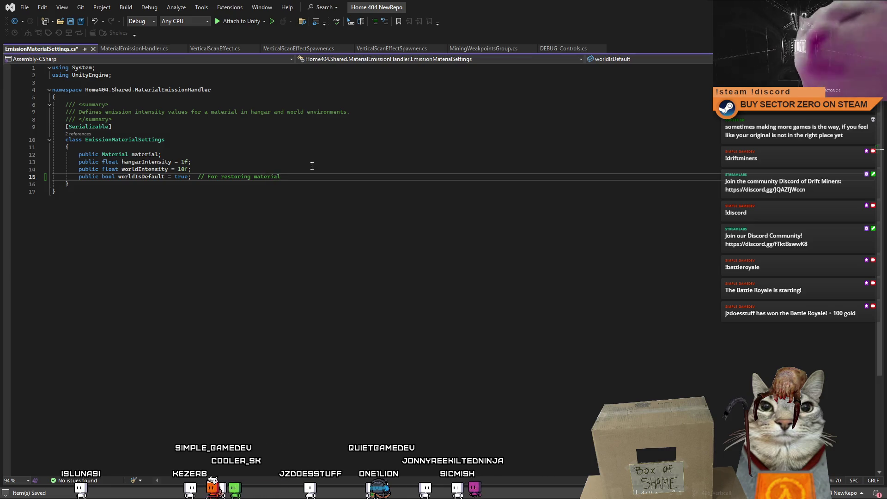
{"action": "type", "text": " to d"}
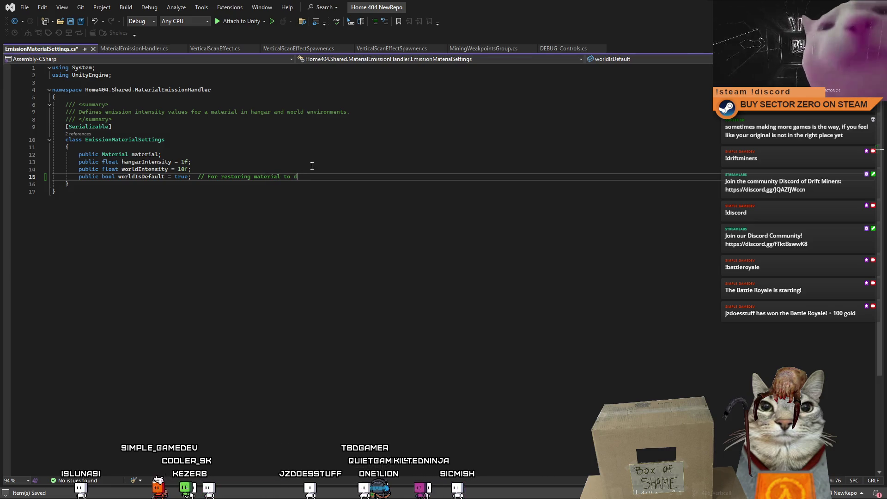
{"action": "key", "text": "BackSpace"}
{"action": "key", "text": "BackSpace"}
{"action": "key", "text": "BackSpace"}
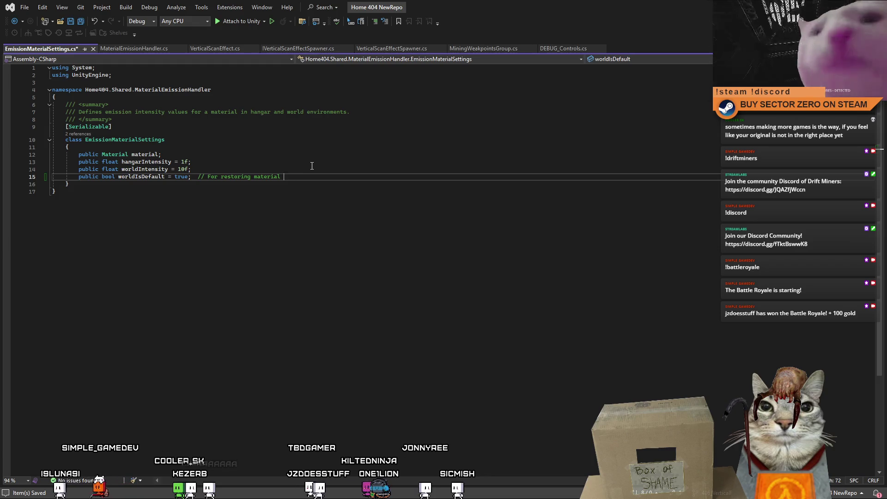
{"action": "type", "text": "t"}
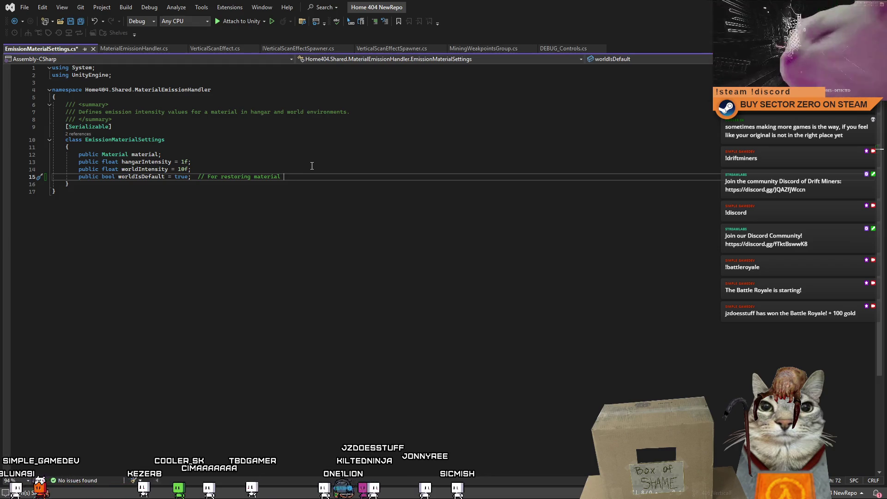
{"action": "type", "text": "o default sta"}
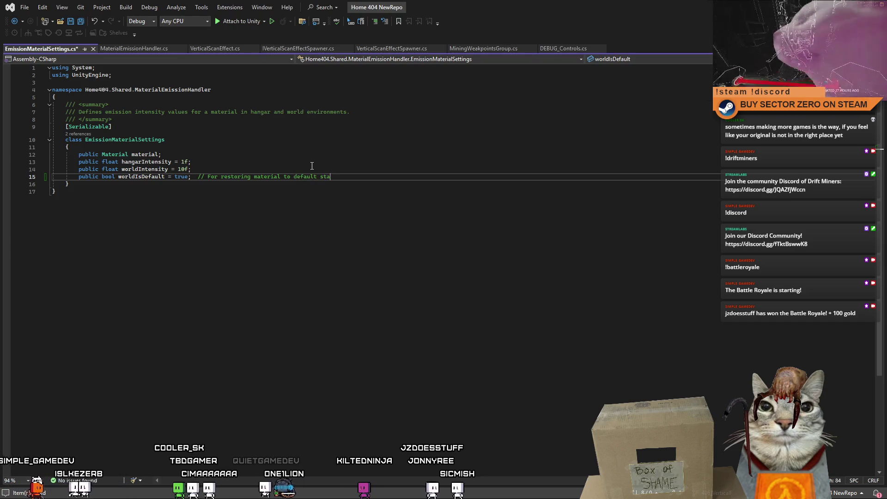
{"action": "type", "text": "te on qui"}
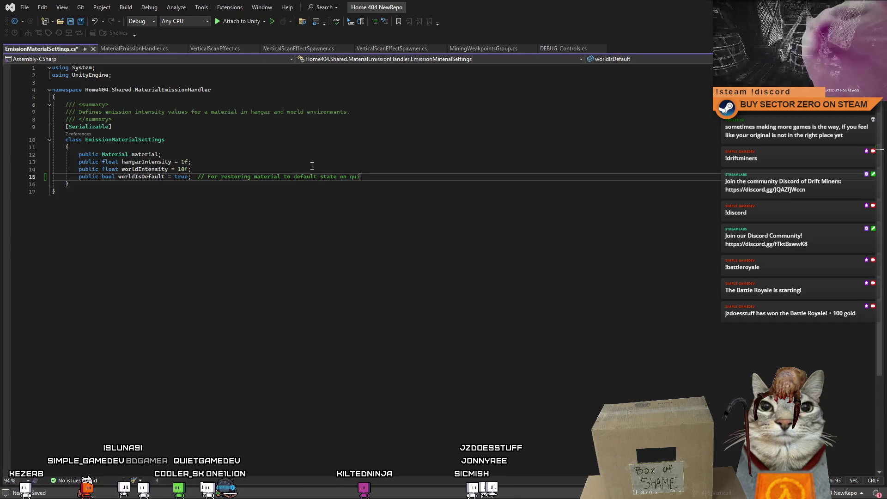
{"action": "type", "text": "t and not ca"}
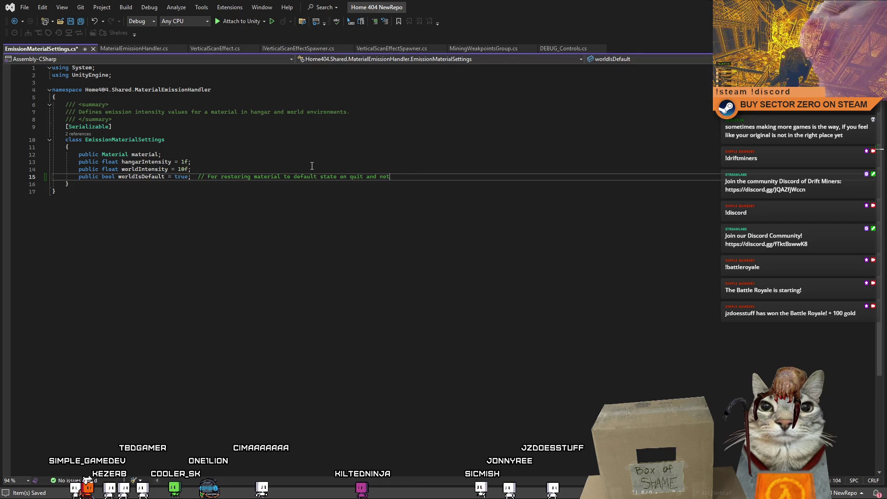
{"action": "type", "text": "ot causi"}
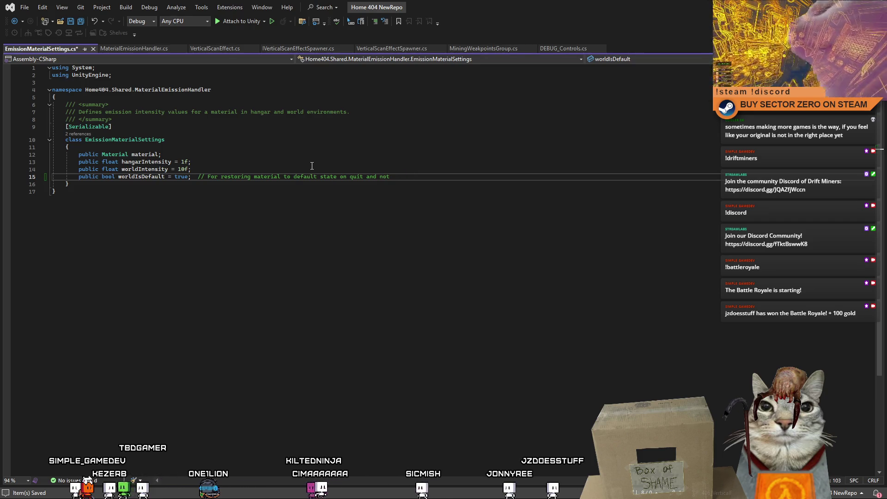
{"action": "type", "text": "ng file changes"}
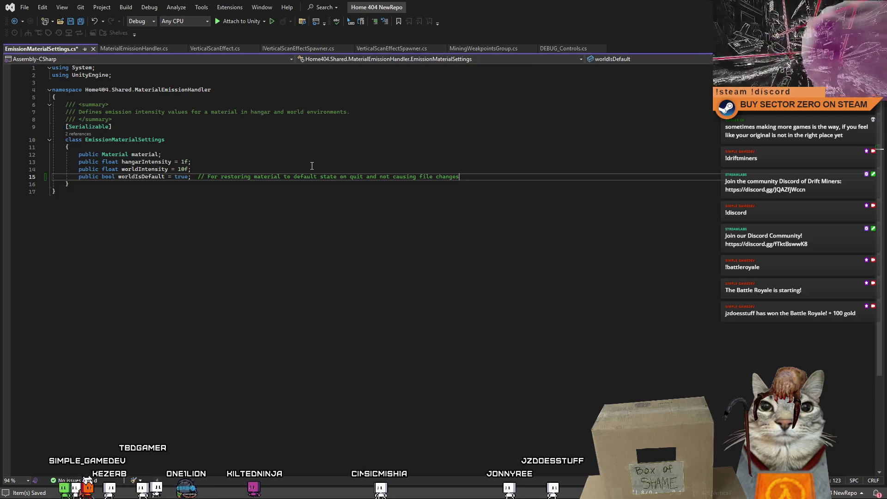
- Go to the end of the settings file and switch to MaterialEmissionHandler.cs
{"action": "key", "text": "ctrl+End"}
{"action": "left_click", "coordinate": [449, 169]}
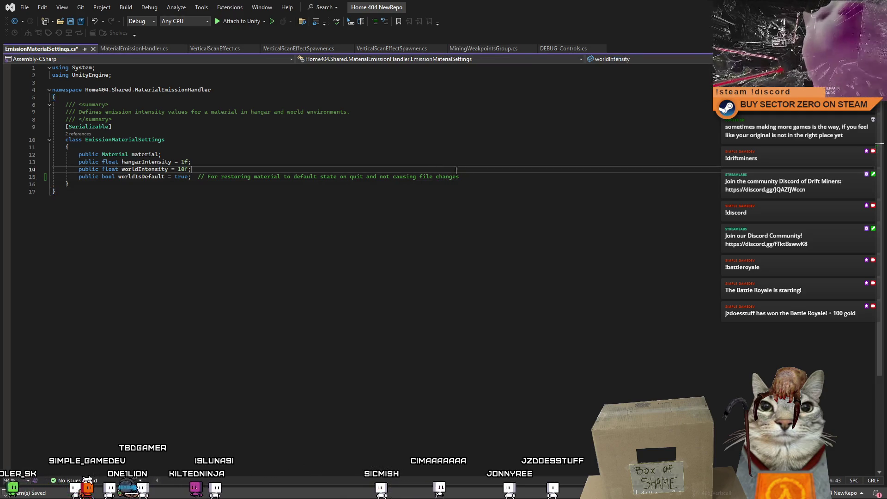
{"action": "left_click", "coordinate": [445, 178]}
{"action": "left_click", "coordinate": [309, 196]}
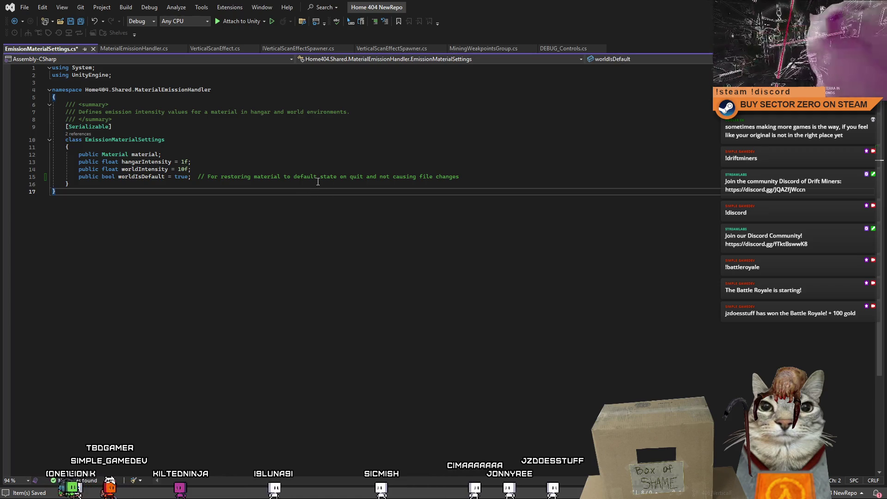
{"action": "left_click", "coordinate": [139, 49]}
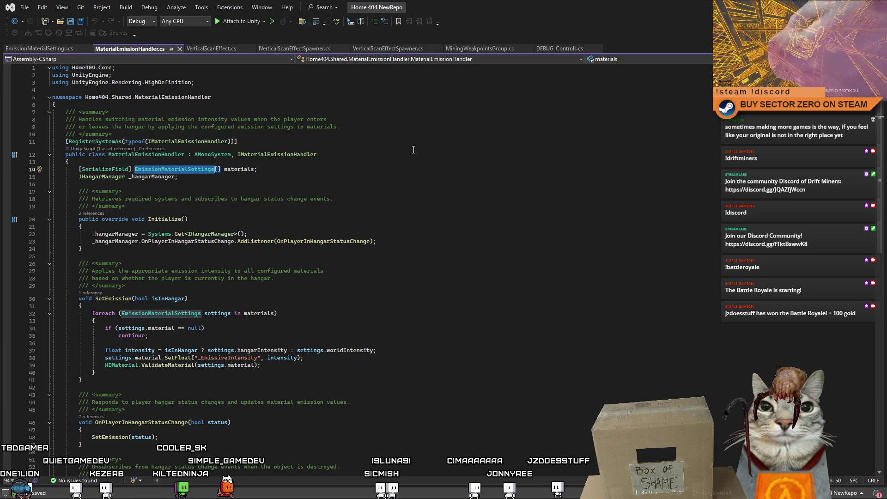
- Start OnDestroy with a 'Restore materials to default state' comment and SetEmission's copied foreach loop
{"action": "scroll", "coordinate": [407, 167], "scroll_direction": "down", "scroll_amount": 6}
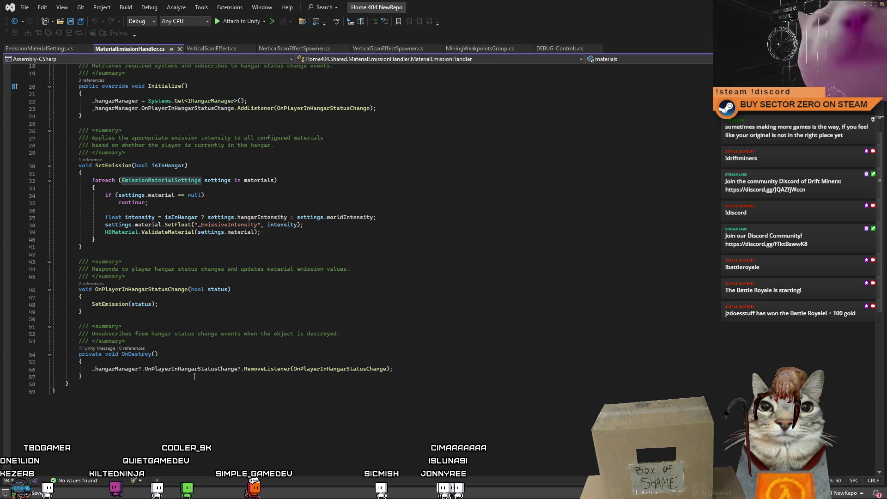
{"action": "left_click", "coordinate": [179, 362]}
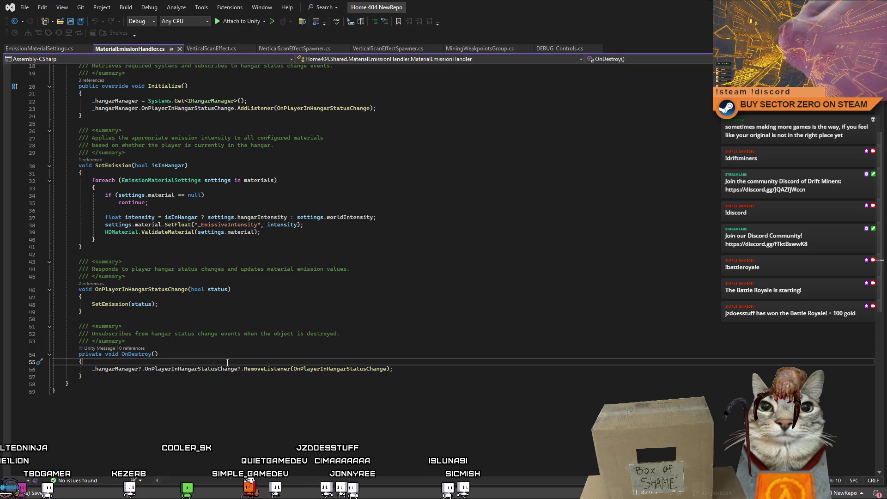
{"action": "key", "text": "Return"}
{"action": "key", "text": "Return"}
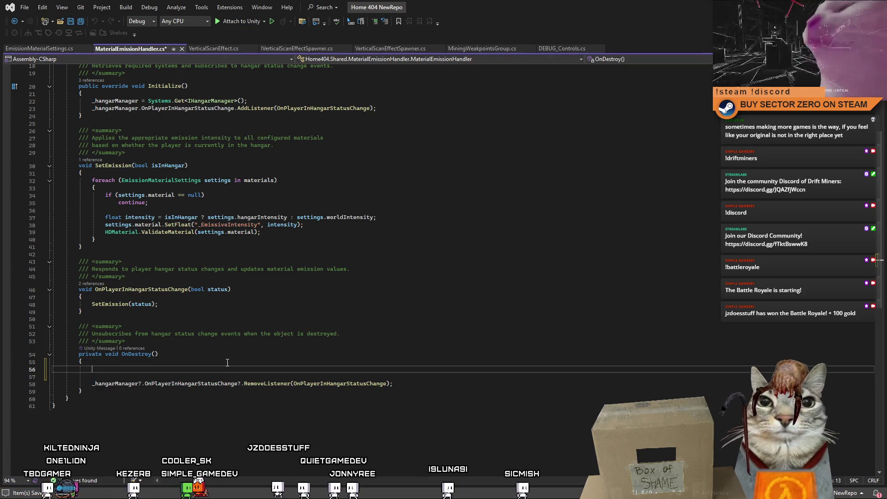
{"action": "scroll", "coordinate": [228, 362], "scroll_direction": "up", "scroll_amount": 3}
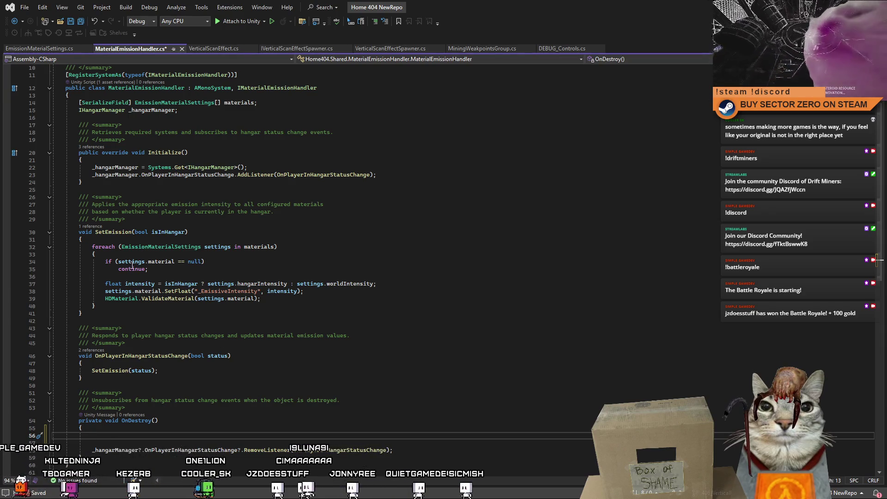
{"action": "scroll", "coordinate": [104, 218], "scroll_direction": "down", "scroll_amount": 2}
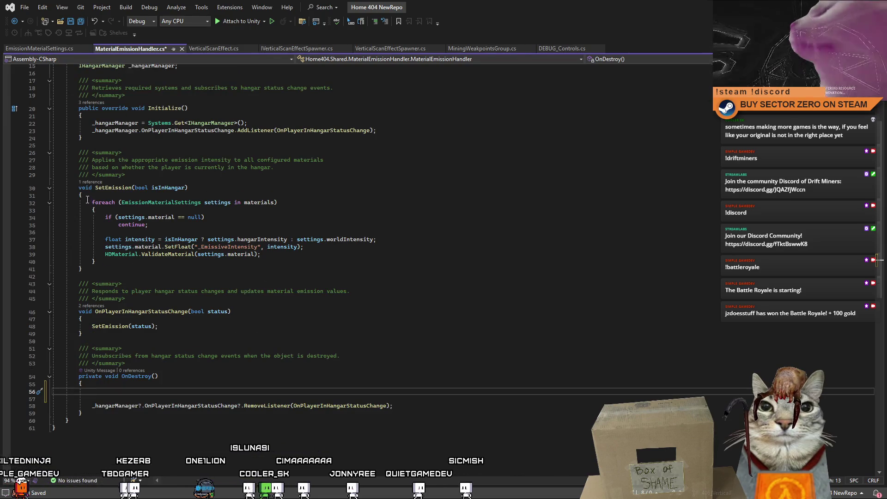
{"action": "mouse_move", "coordinate": [90, 203]}
{"action": "left_mouse_down"}
{"action": "mouse_move", "coordinate": [224, 221]}
{"action": "mouse_move", "coordinate": [310, 260]}
{"action": "left_mouse_up"}
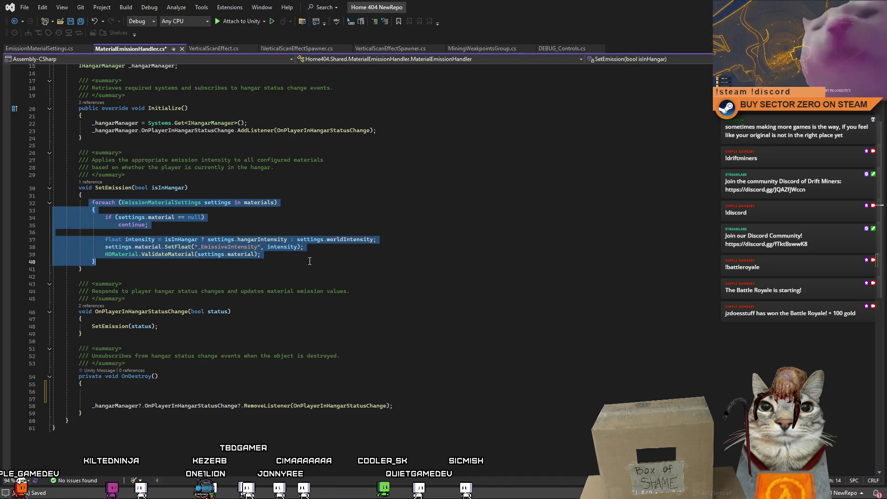
{"action": "left_click", "coordinate": [125, 391]}
{"action": "type", "text": "// Res"}
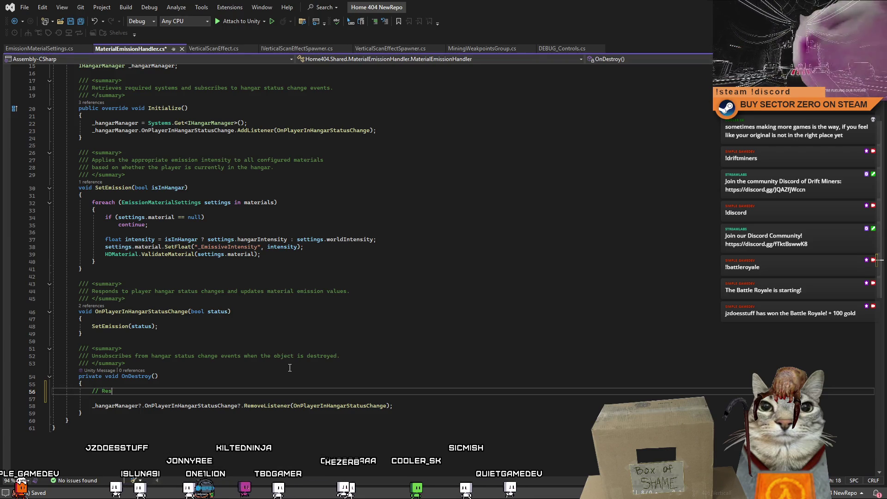
{"action": "type", "text": "tore materials to default sta"}
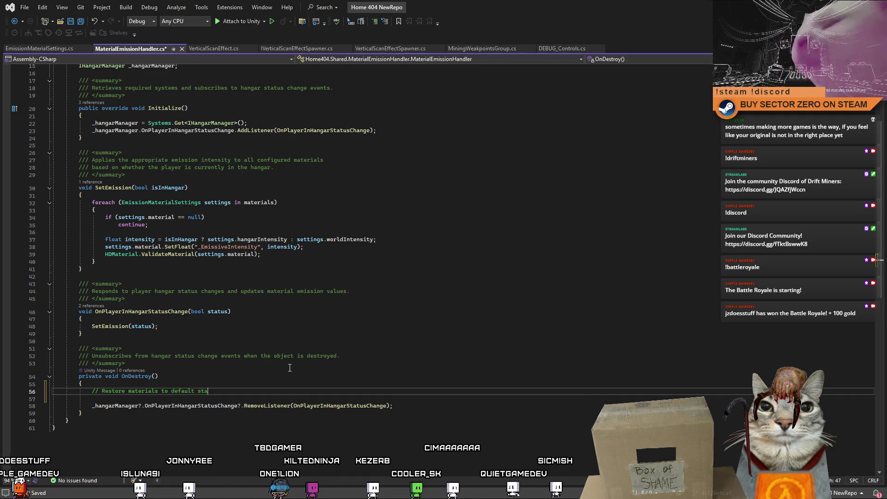
{"action": "key", "text": "Tab"}
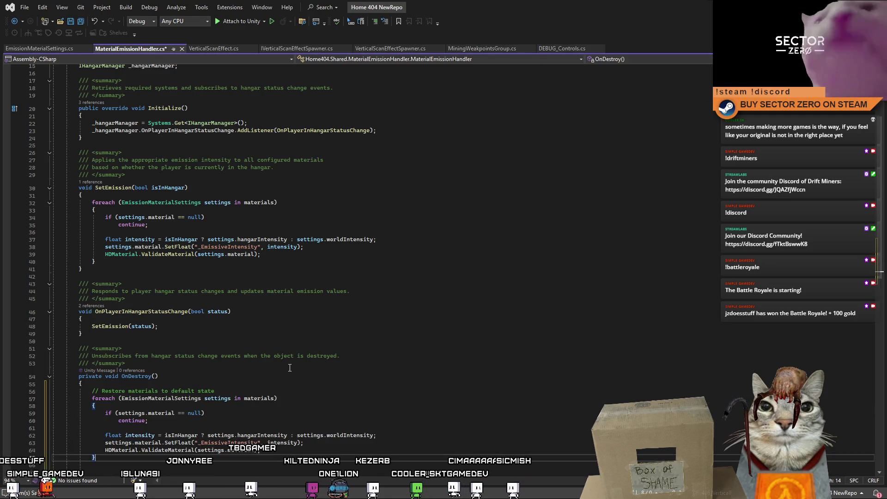
- Replace isInHangar in the copied loop's condition with settings.worldIsDefault
{"action": "key", "text": "Return"}
{"action": "key", "text": "Tab"}
{"action": "scroll", "coordinate": [277, 323], "scroll_direction": "down", "scroll_amount": 5}
{"action": "left_click", "coordinate": [256, 290]}
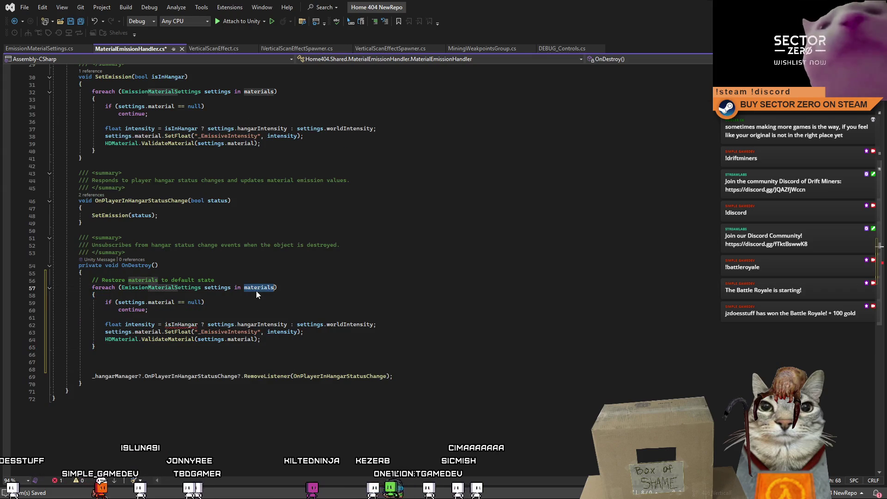
{"action": "key", "text": "Down"}
{"action": "key", "text": "Down"}
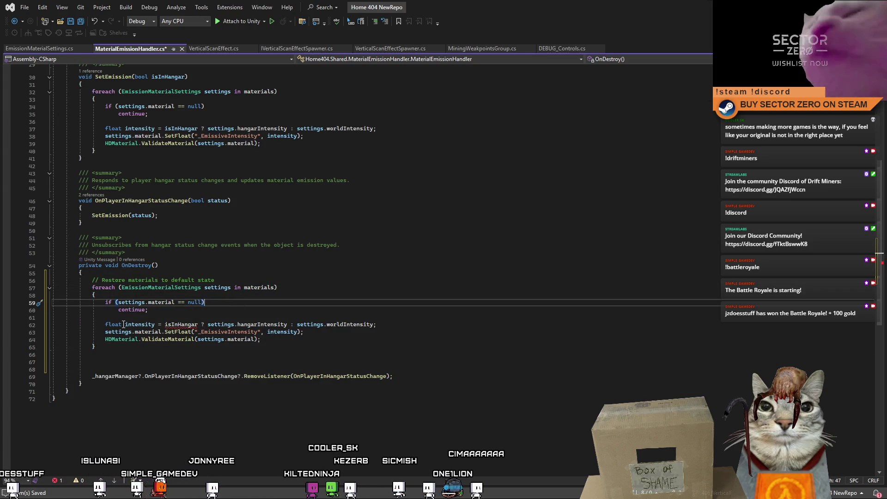
{"action": "key", "text": "Down"}
{"action": "key", "text": "Down"}
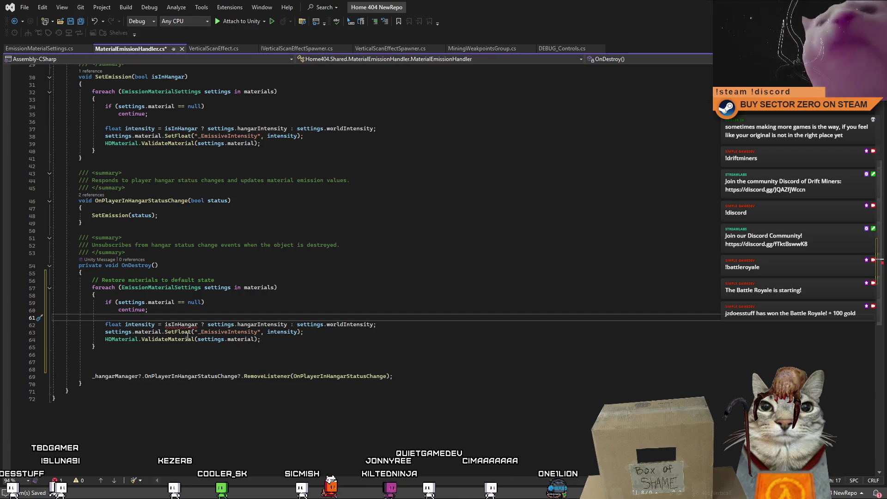
{"action": "double_click", "coordinate": [178, 326]}
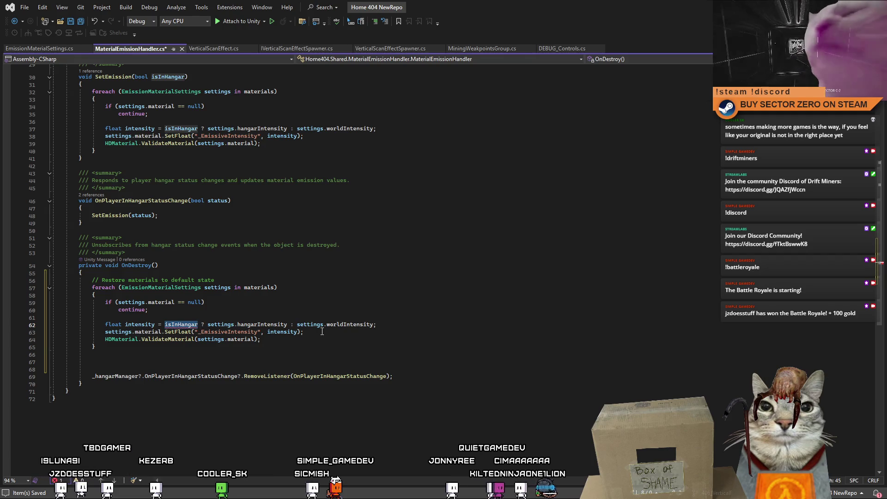
{"action": "type", "text": "settings."}
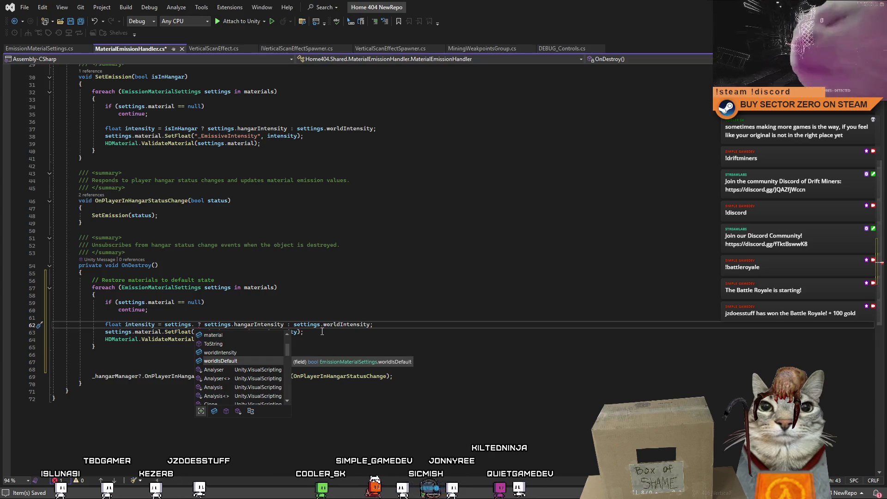
{"action": "key", "text": "Tab"}
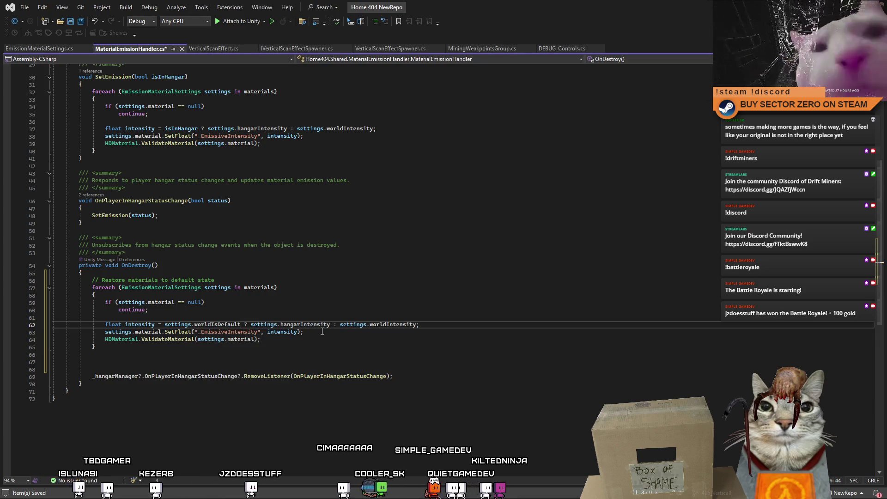
- Swap the ternary on line 62 to pick worldIntensity first, else hangarIntensity
{"action": "left_click", "coordinate": [326, 333]}
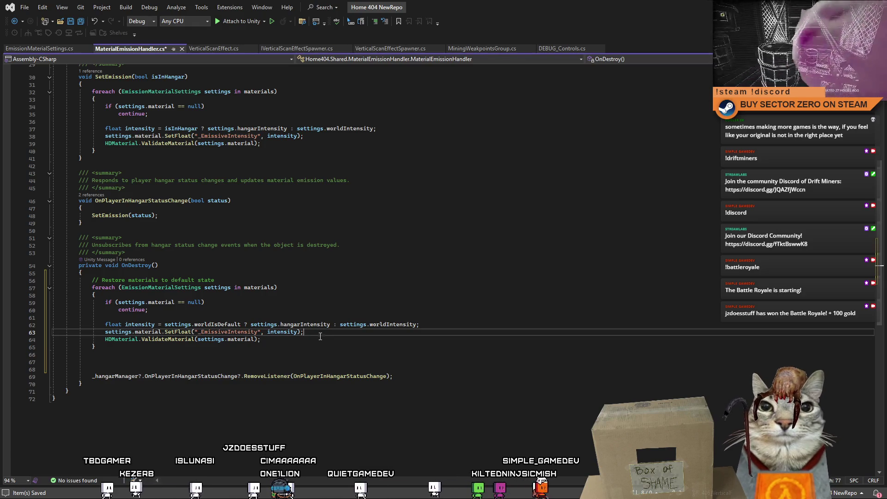
{"action": "double_click", "coordinate": [394, 324]}
{"action": "key", "text": "ctrl+c"}
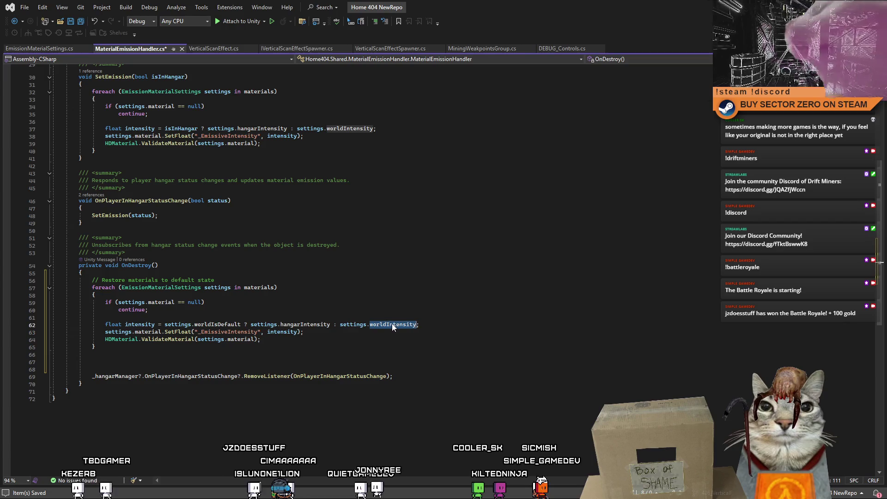
{"action": "double_click", "coordinate": [305, 324]}
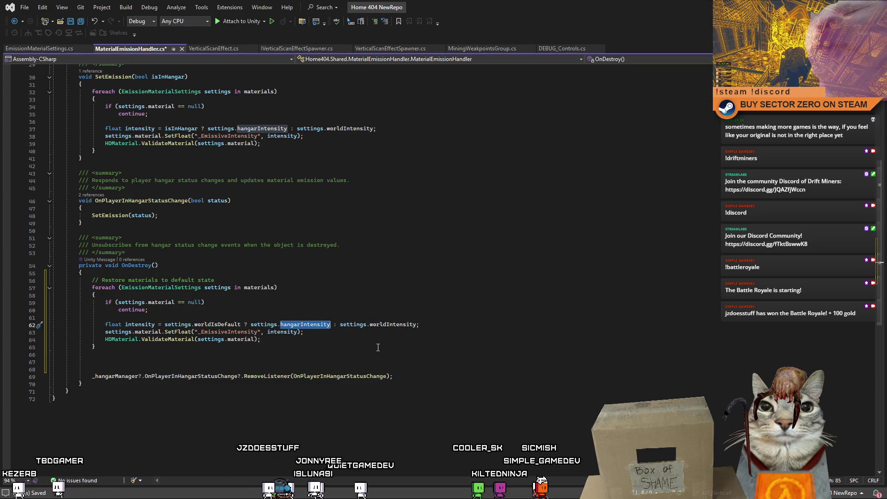
{"action": "key", "text": "ctrl+v"}
{"action": "double_click", "coordinate": [384, 323]}
{"action": "key", "text": "BackSpace"}
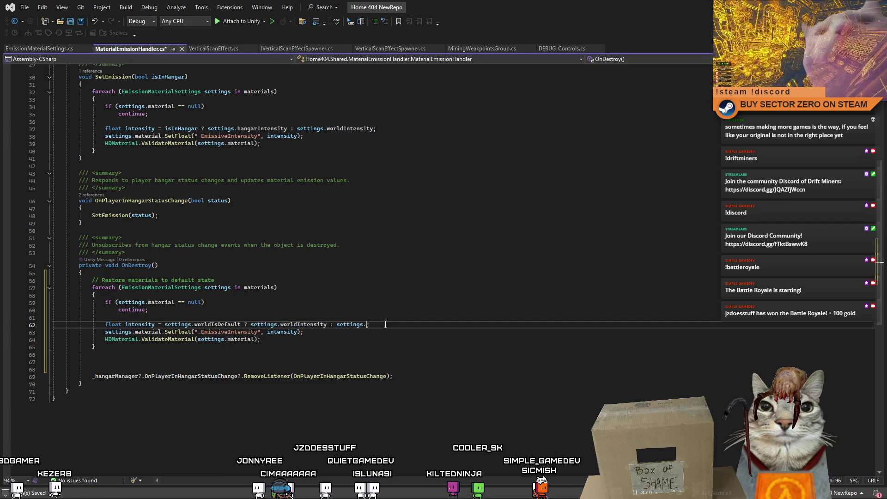
{"action": "type", "text": "hang"}
{"action": "key", "text": "Tab"}
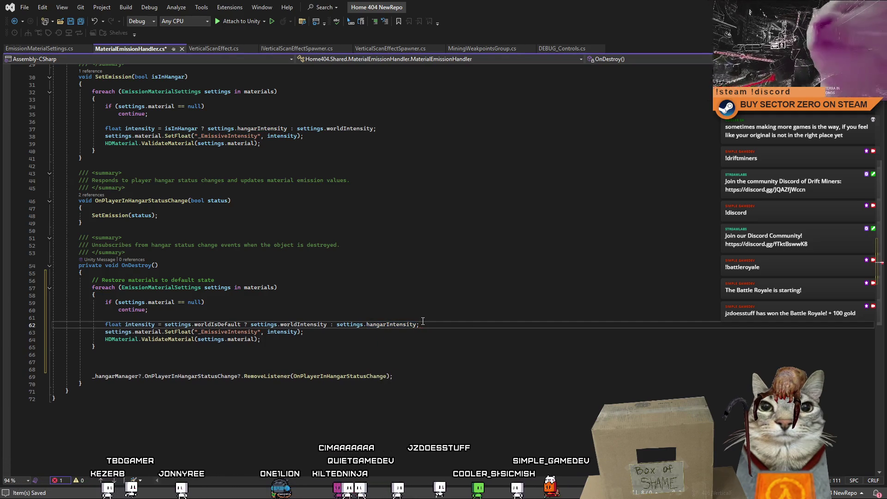
- Delete the two empty lines after the OnDestroy loop
{"action": "left_click", "coordinate": [439, 336]}
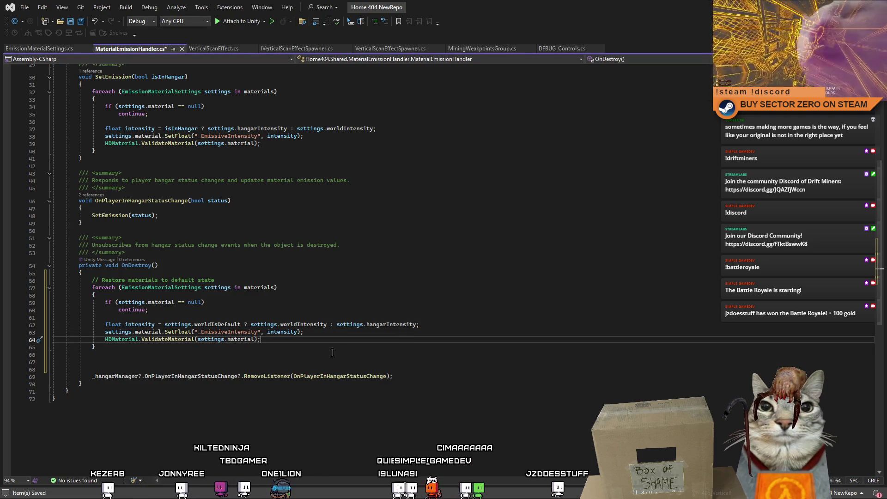
{"action": "left_click", "coordinate": [121, 363]}
{"action": "key", "text": "BackSpace"}
{"action": "key", "text": "BackSpace"}
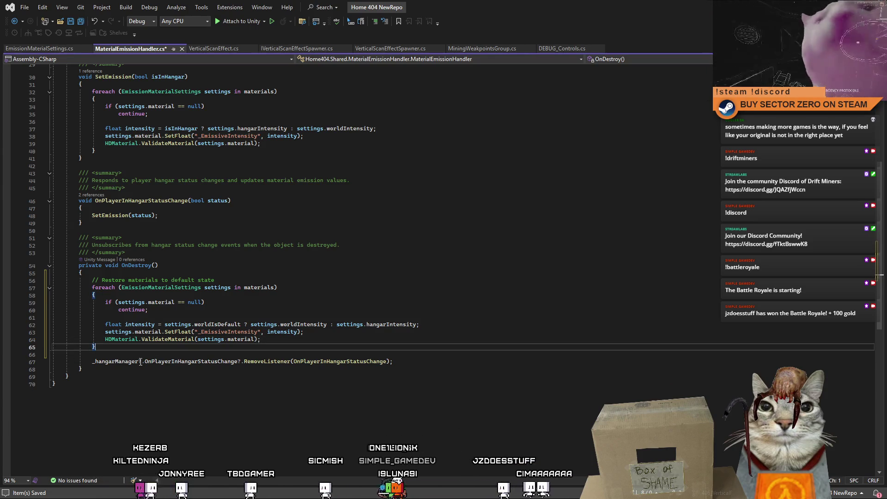
{"action": "left_click", "coordinate": [280, 397]}
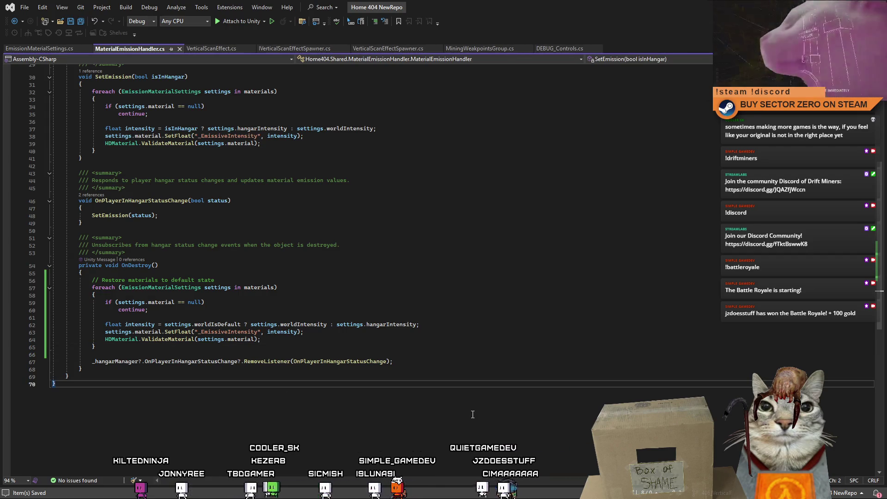
- Review MaterialEmissionHandler.cs around OnDestroy, the hangar status handler and SetEmission
{"action": "scroll", "coordinate": [473, 414], "scroll_direction": "up", "scroll_amount": 10}
{"action": "scroll", "coordinate": [472, 411], "scroll_direction": "down", "scroll_amount": 9}
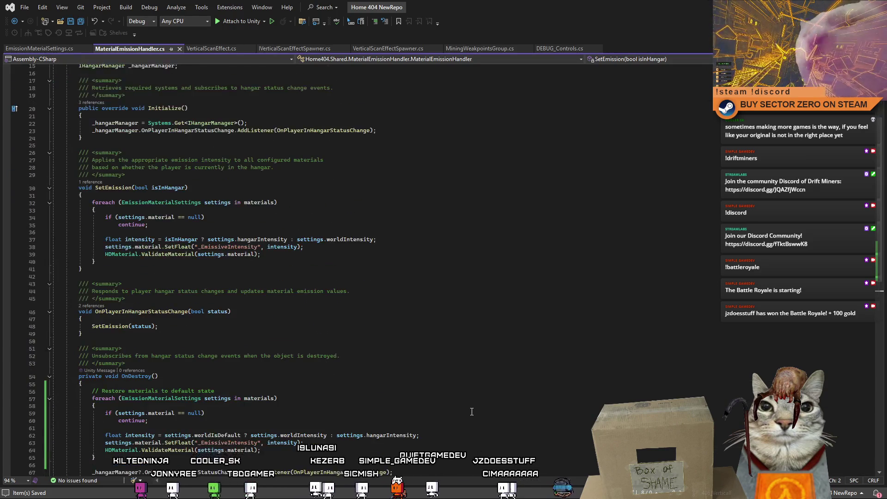
{"action": "key", "text": "Up"}
{"action": "key", "text": "Up"}
{"action": "key", "text": "Up"}
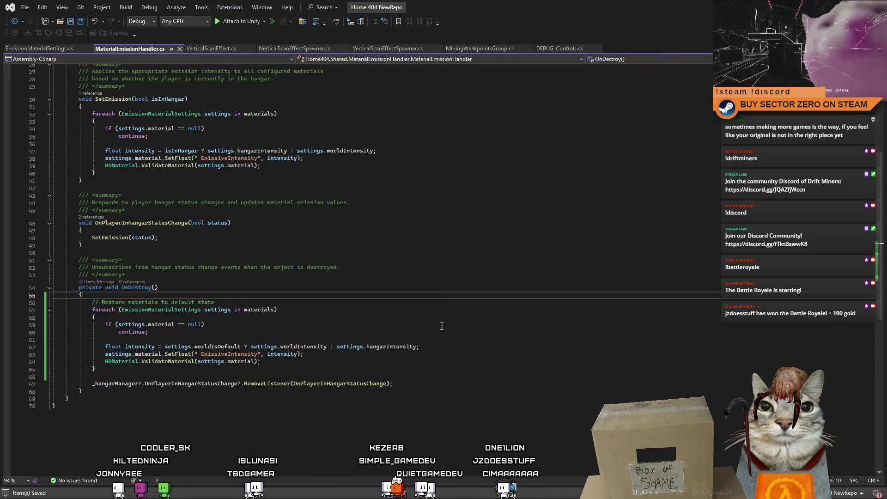
{"action": "scroll", "coordinate": [443, 356], "scroll_direction": "up", "scroll_amount": 7}
{"action": "scroll", "coordinate": [440, 351], "scroll_direction": "down", "scroll_amount": 6}
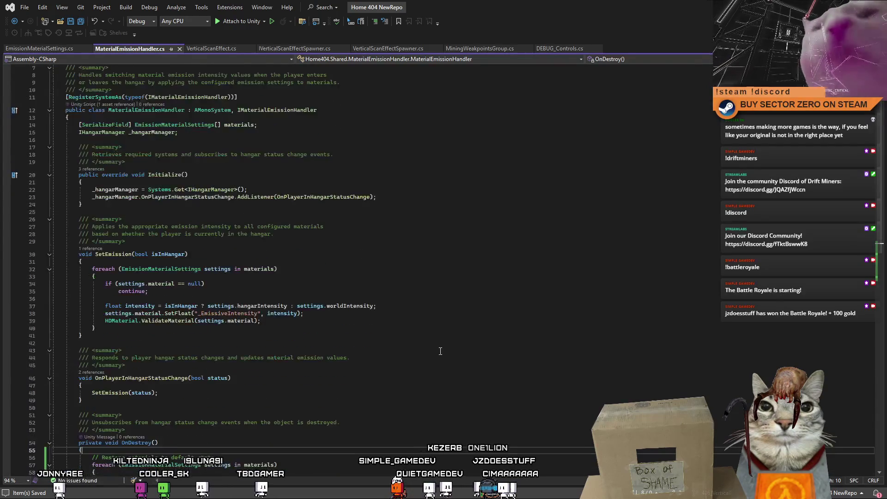
{"action": "left_click", "coordinate": [490, 244]}
{"action": "scroll", "coordinate": [490, 243], "scroll_direction": "up", "scroll_amount": 8}
{"action": "left_click", "coordinate": [489, 278]}
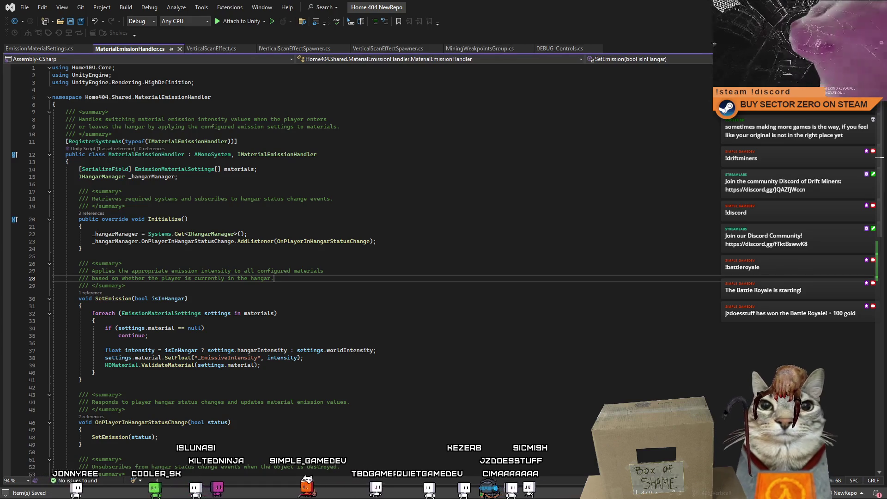
- Check the worldIsDefault field in EmissionMaterialSettings.cs, then return to Unity
{"action": "left_click", "coordinate": [56, 47]}
{"action": "left_click", "coordinate": [282, 213]}
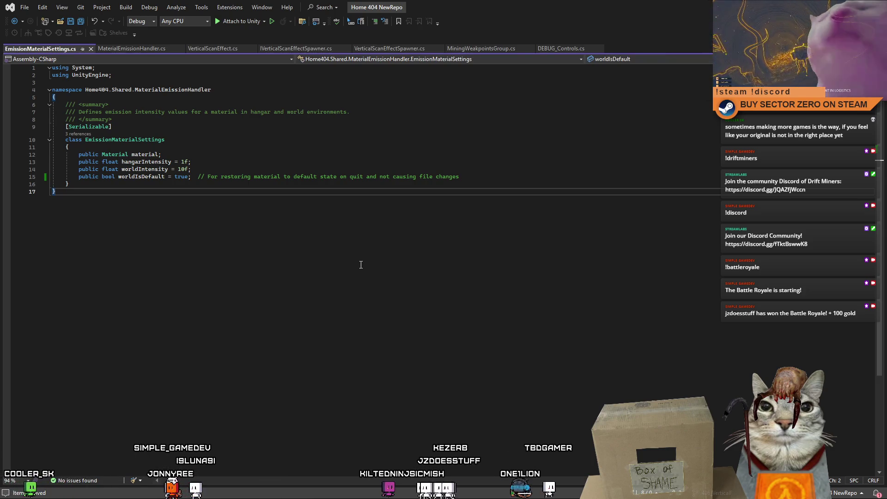
{"action": "key", "text": "alt+Tab"}
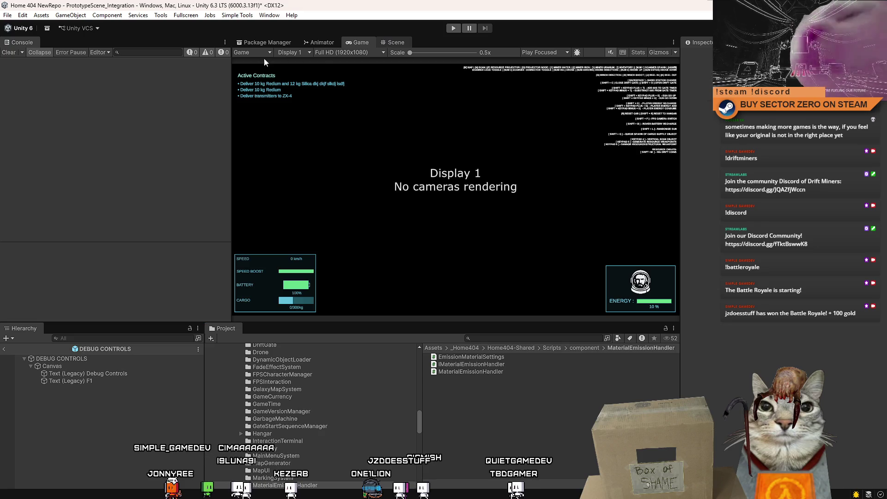
- Back in PrototypeScene_Integration, inspect MaterialEmissionHandler's material entries and their World Is Default checkbox
{"action": "left_click", "coordinate": [394, 42]}
{"action": "left_click", "coordinate": [247, 53]}
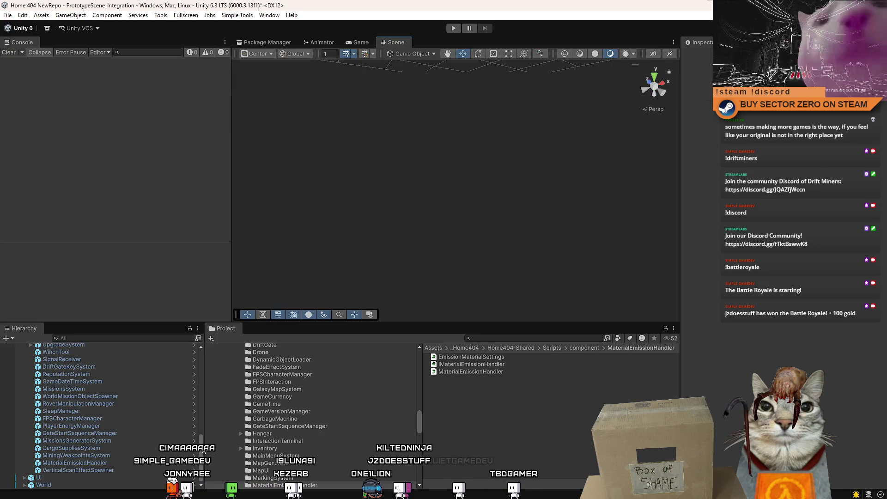
{"action": "scroll", "coordinate": [101, 408], "scroll_direction": "down", "scroll_amount": 15}
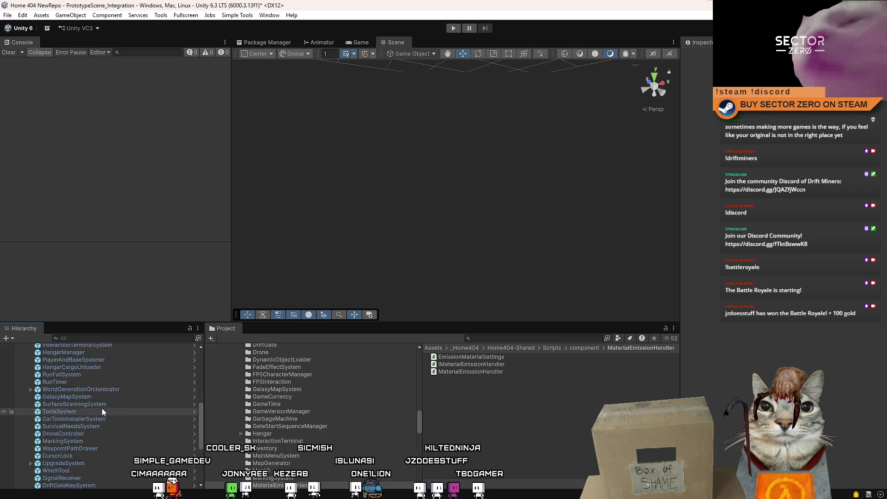
{"action": "left_click", "coordinate": [102, 463]}
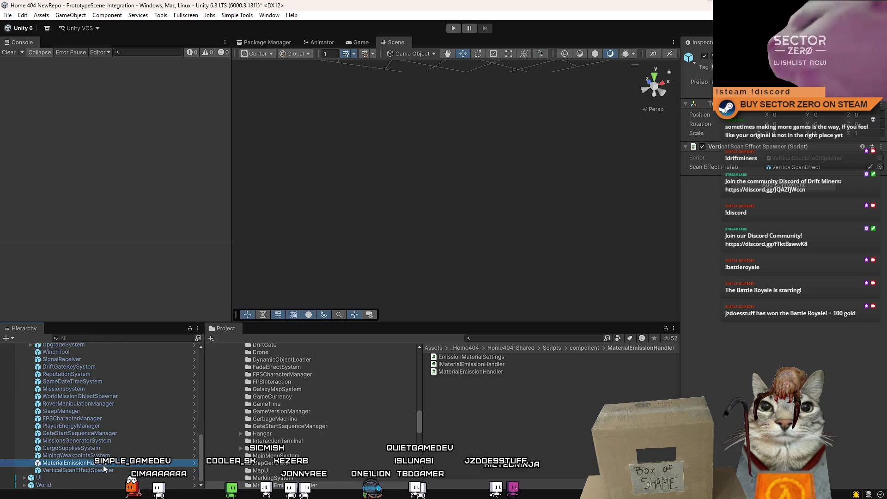
{"action": "left_click", "coordinate": [847, 441]}
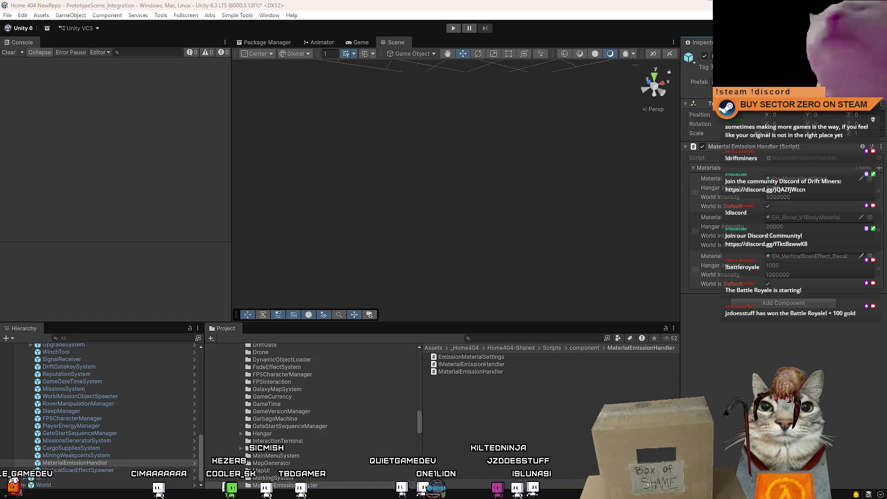
{"action": "key", "text": "alt+Tab"}
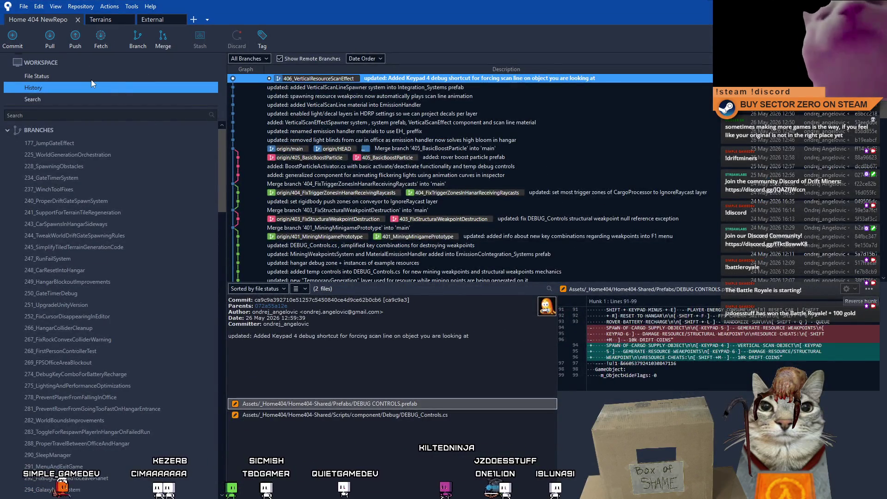
- Review the unstaged diffs of EmissionMaterialSettings.cs and MaterialEmissionHandler.cs in File Status
{"action": "left_click", "coordinate": [90, 79]}
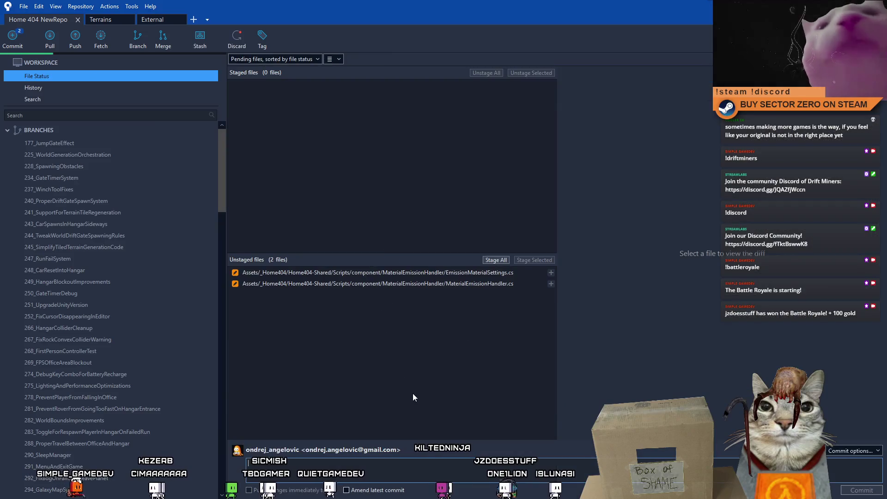
{"action": "left_click", "coordinate": [479, 284], "text": "shift"}
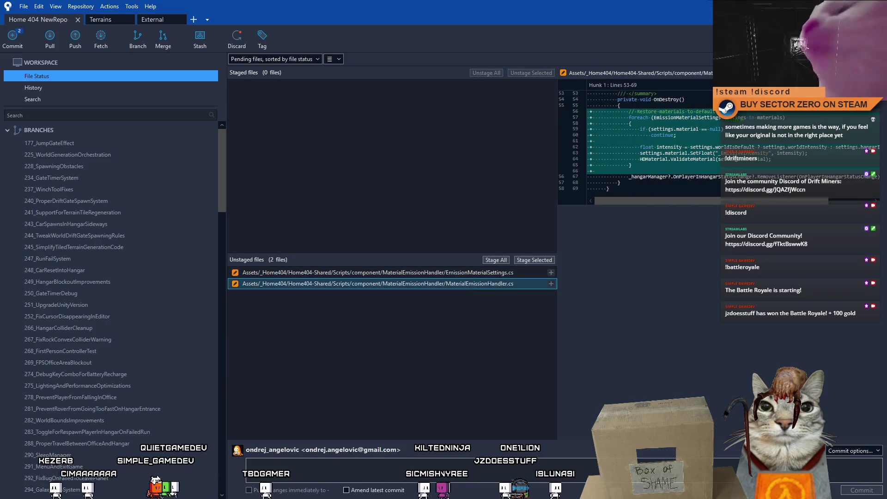
{"action": "key", "text": "alt+Tab"}
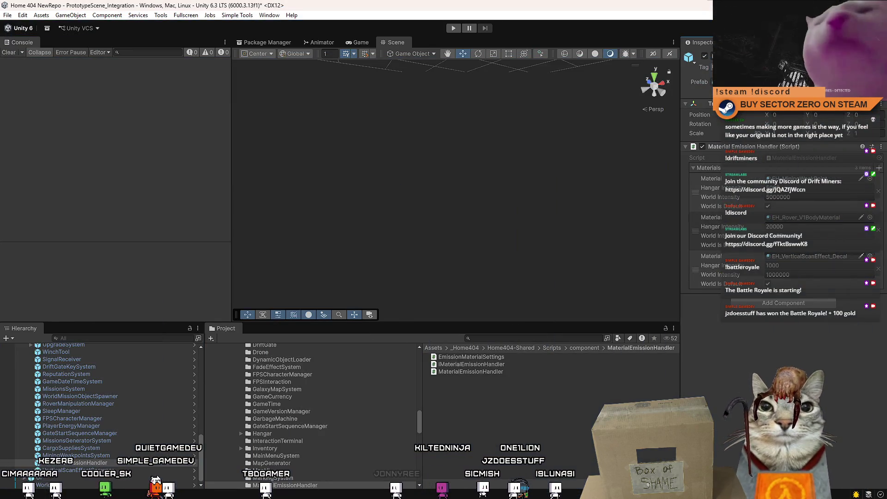
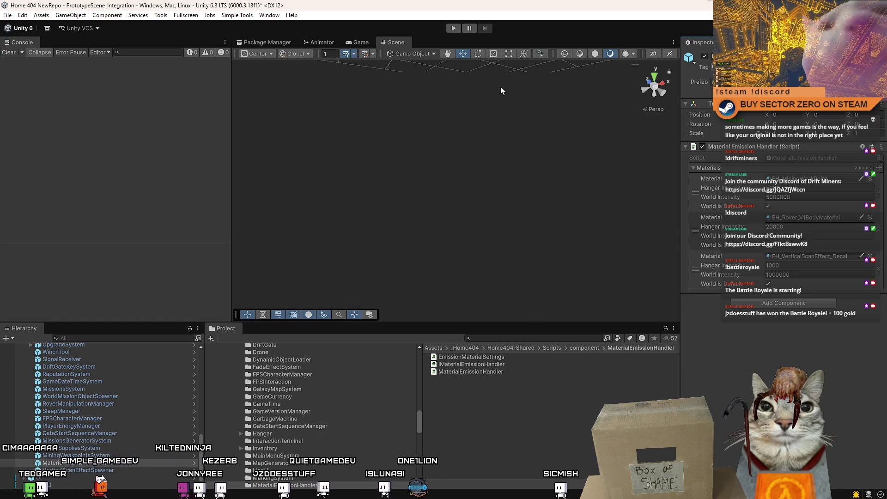
- Playtest the game from its main menu with a cleared Console, then stop Play mode
{"action": "left_click", "coordinate": [454, 27]}
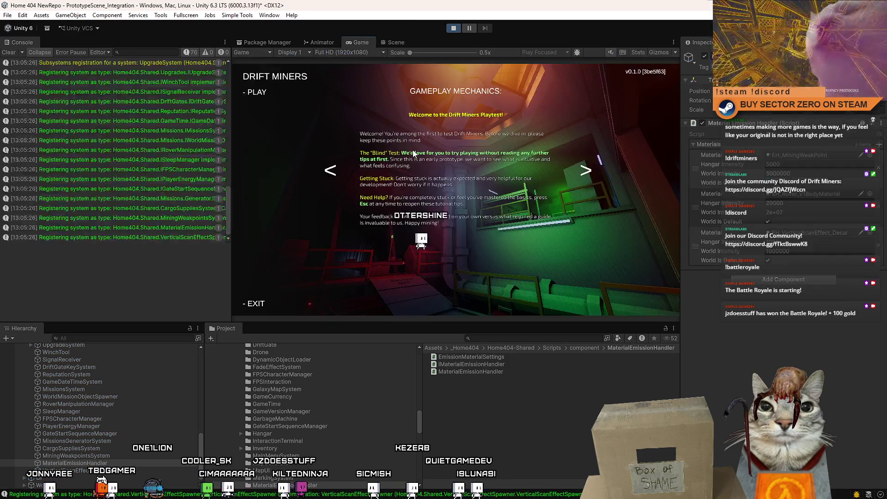
{"action": "left_click", "coordinate": [9, 52]}
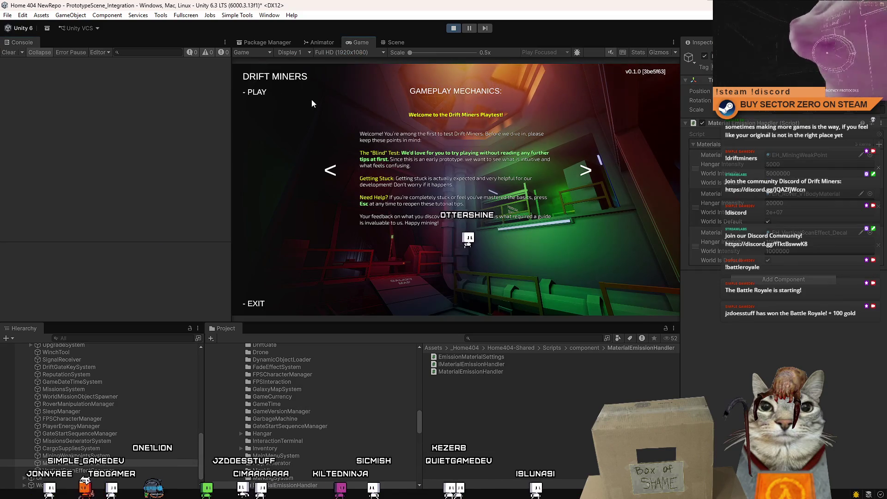
{"action": "left_click", "coordinate": [257, 93]}
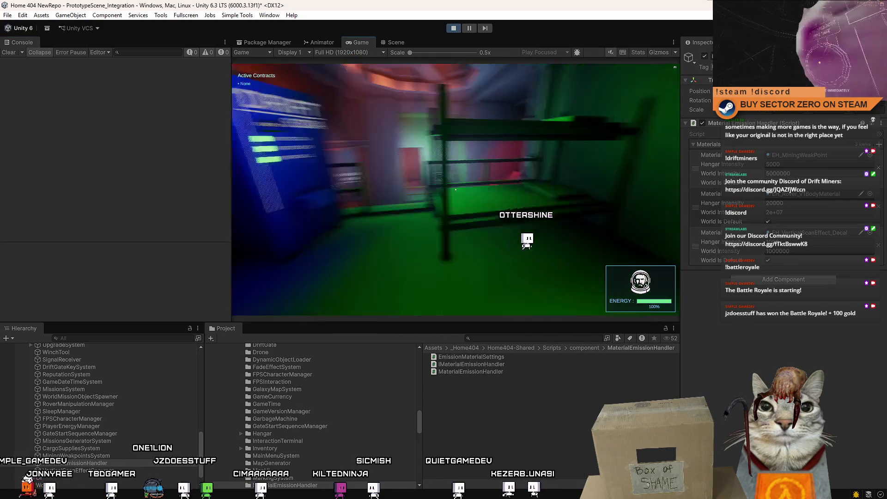
{"action": "key", "text": "Escape"}
{"action": "left_click", "coordinate": [459, 28]}
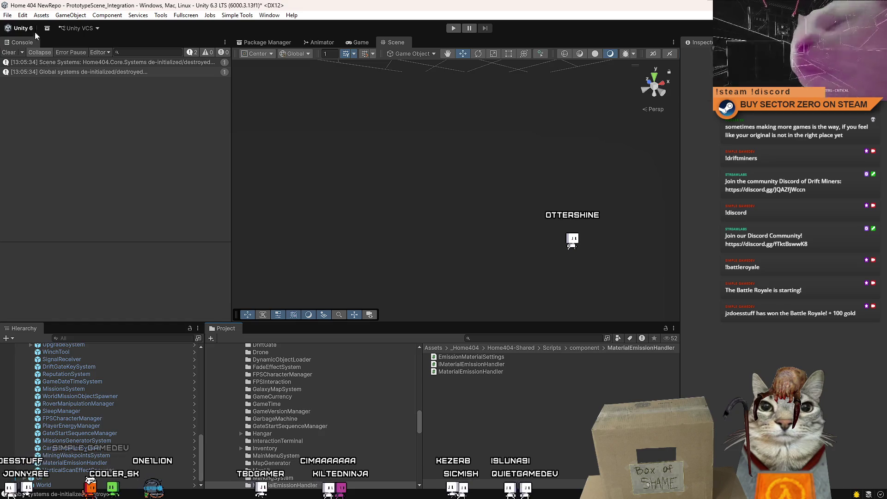
- Save the scene and the project
{"action": "left_click", "coordinate": [10, 17]}
{"action": "left_click", "coordinate": [28, 61]}
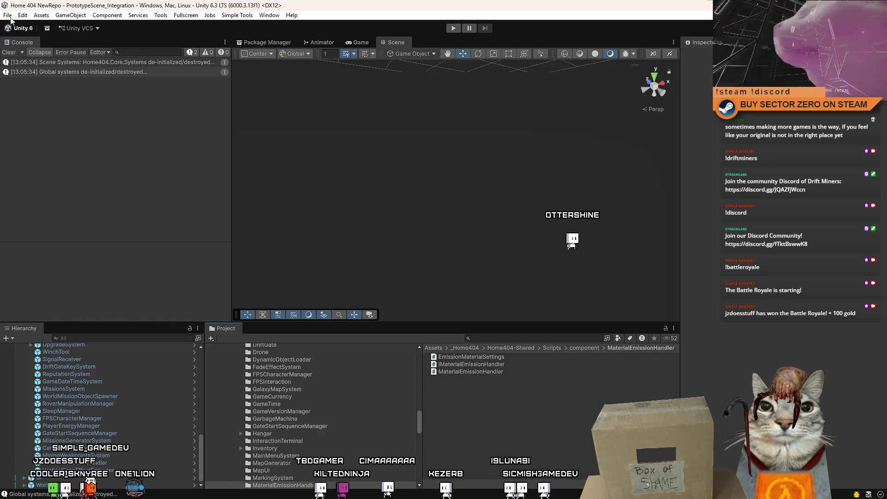
{"action": "left_click", "coordinate": [8, 15]}
{"action": "left_click", "coordinate": [47, 115]}
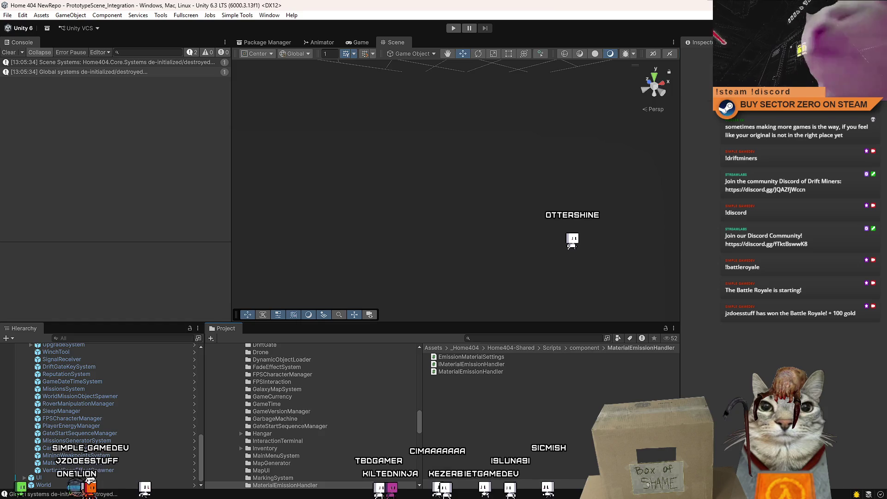
{"action": "key", "text": "alt+Tab"}
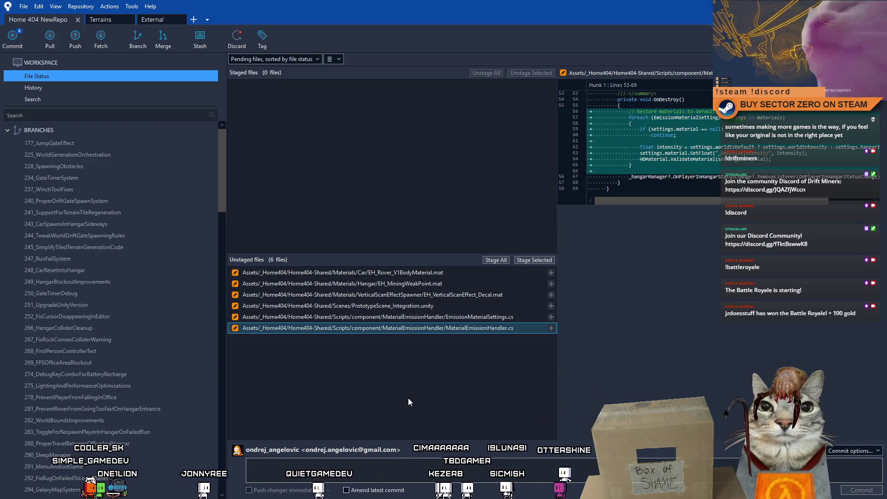
- Inspect the diffs of EH_Rover_V1BodyMaterial, EH_MiningWeakPoint and EH_VerticalScanEffect_Decal in Fork
{"action": "left_click", "coordinate": [465, 271]}
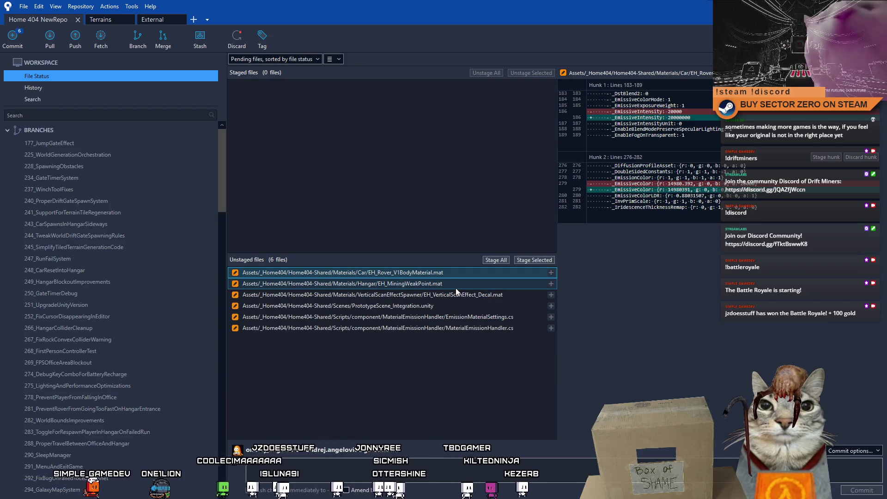
{"action": "left_click", "coordinate": [456, 287]}
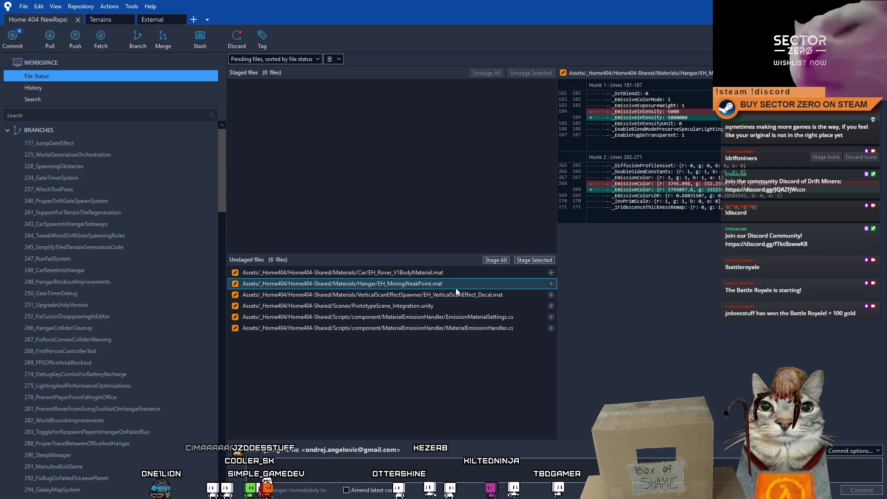
{"action": "left_click", "coordinate": [462, 295]}
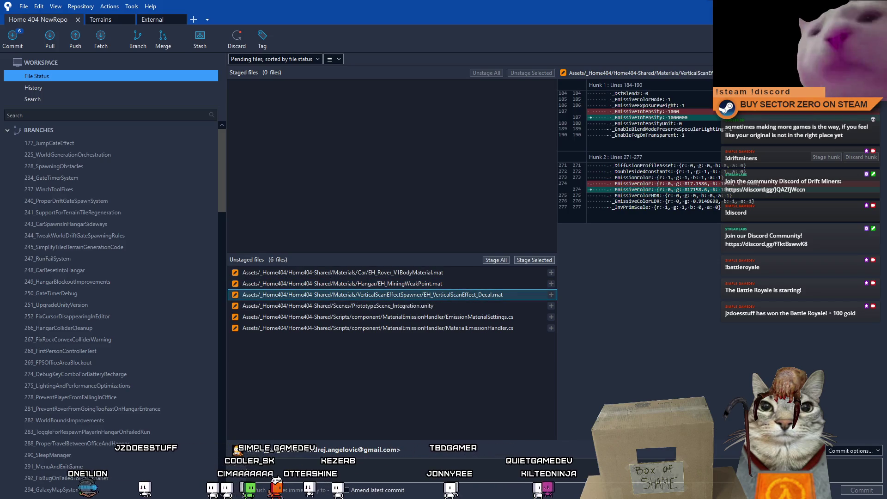
{"action": "key", "text": "alt+Tab"}
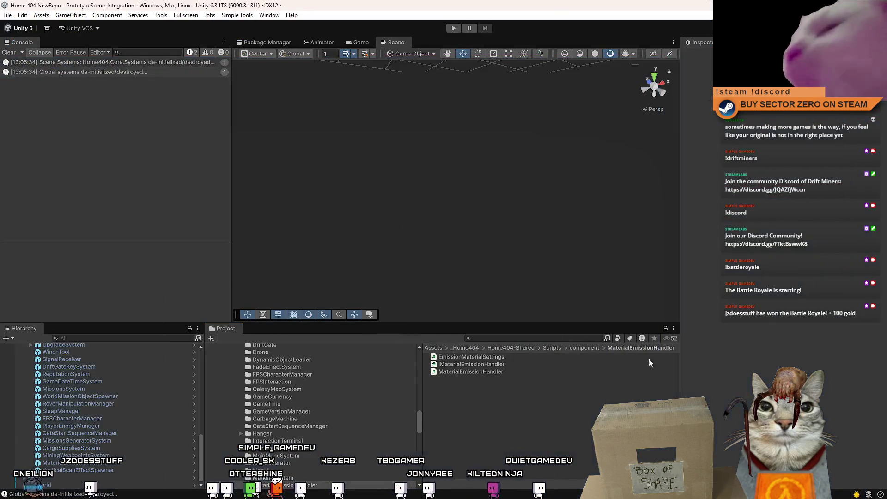
- Search the Project for 'EH_' and show EH_MiningWeakPoint in the Inspector
{"action": "left_click", "coordinate": [540, 340]}
{"action": "type", "text": "EH_"}
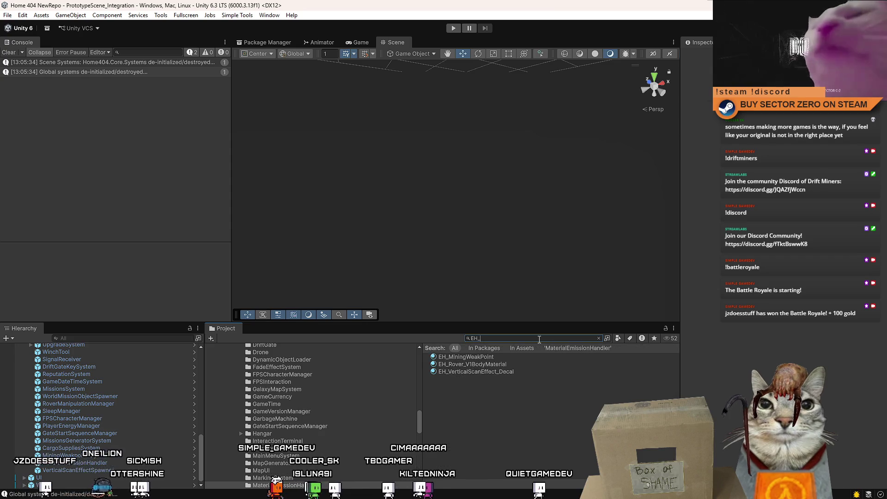
{"action": "left_click", "coordinate": [533, 357]}
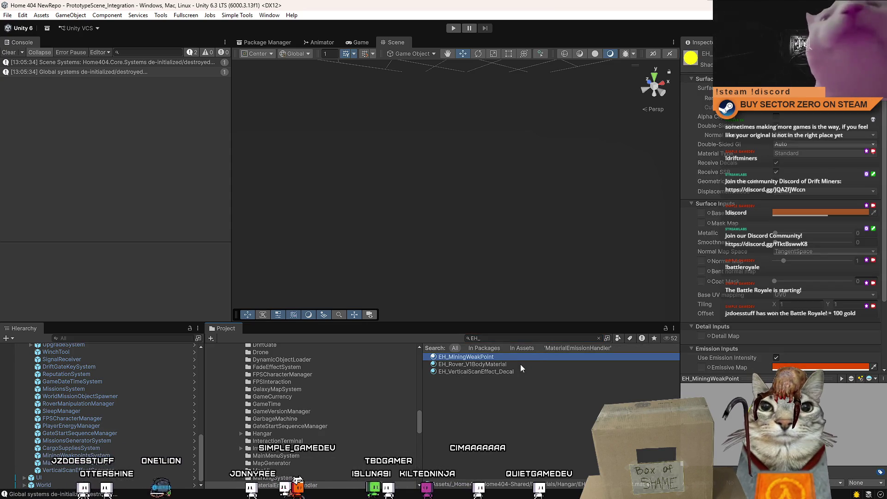
{"action": "key", "text": "alt+Tab"}
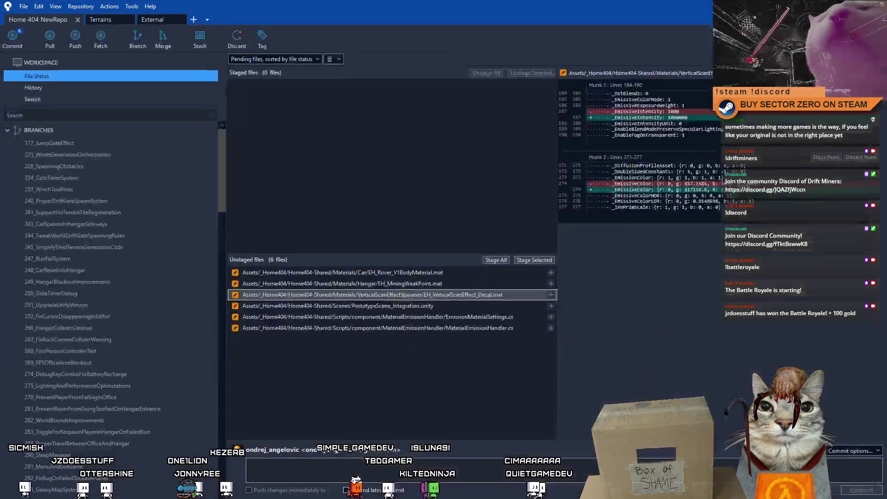
- Discard the file changes of the three .mat files in Fork
{"action": "key", "text": "Up"}
{"action": "key", "text": "Up"}
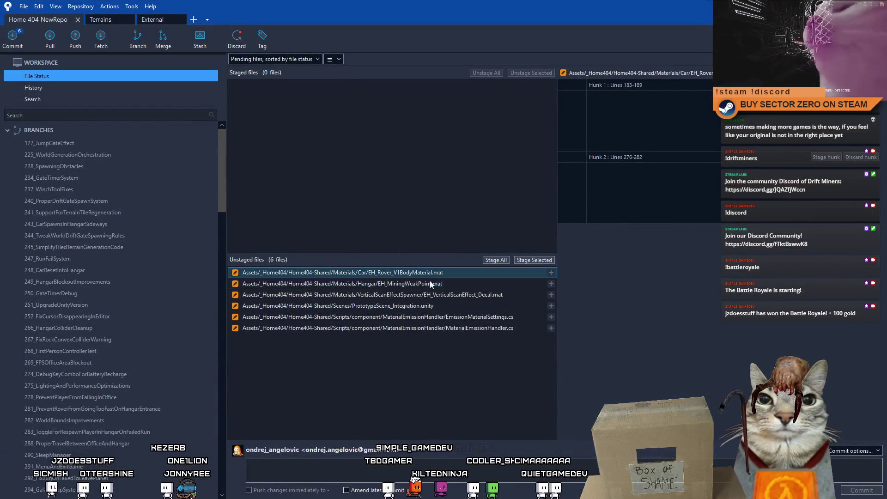
{"action": "left_click", "coordinate": [457, 295], "text": "shift"}
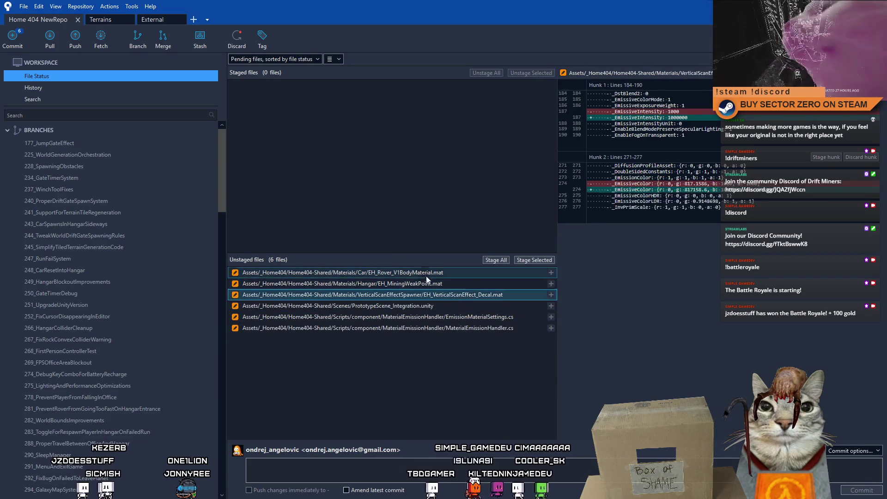
{"action": "right_click", "coordinate": [410, 284]}
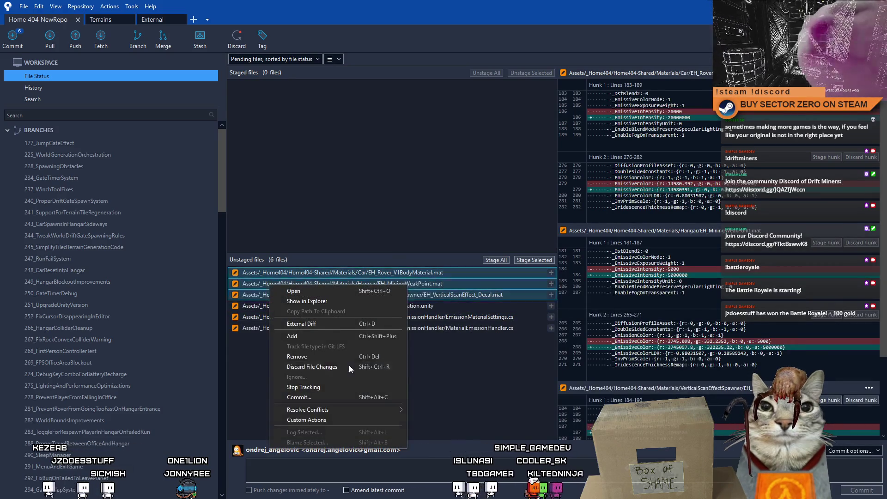
{"action": "left_click", "coordinate": [348, 365]}
{"action": "left_click", "coordinate": [495, 155]}
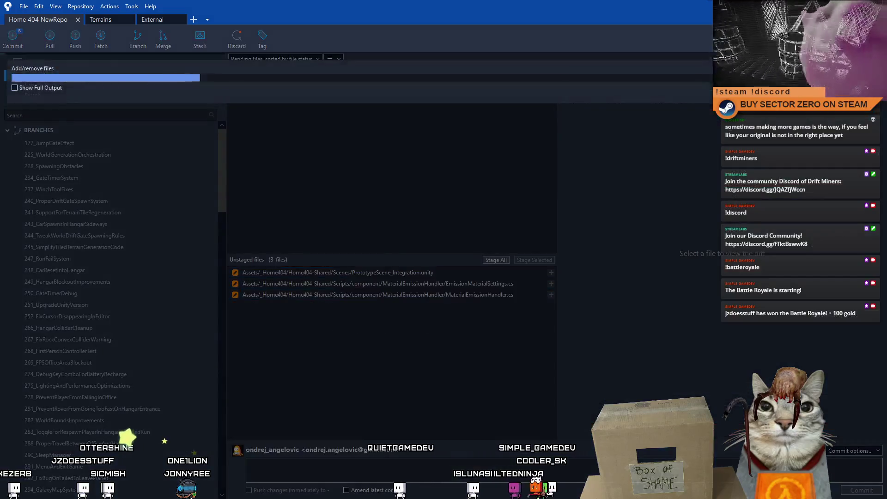
{"action": "key", "text": "alt+Tab"}
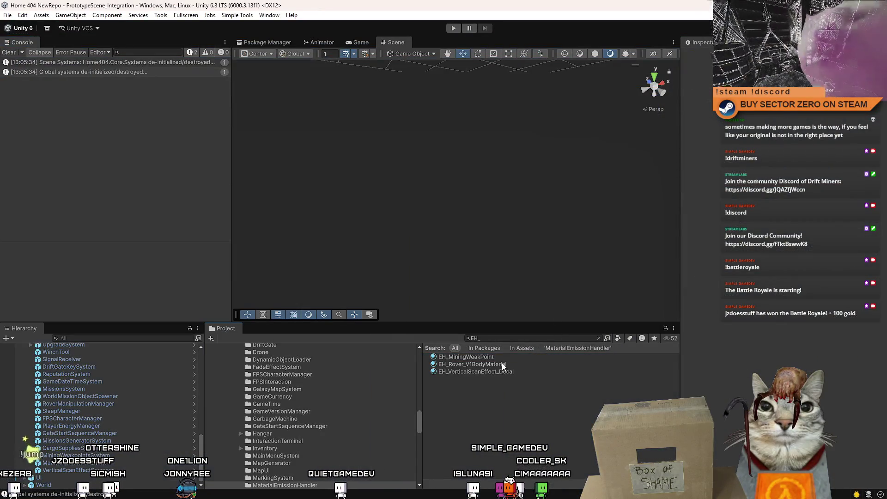
- Check EH_MiningWeakPoint, EH_Rover_V1BodyMaterial and EH_VerticalScanEffect_Decal in the Inspector
{"action": "left_click", "coordinate": [503, 357]}
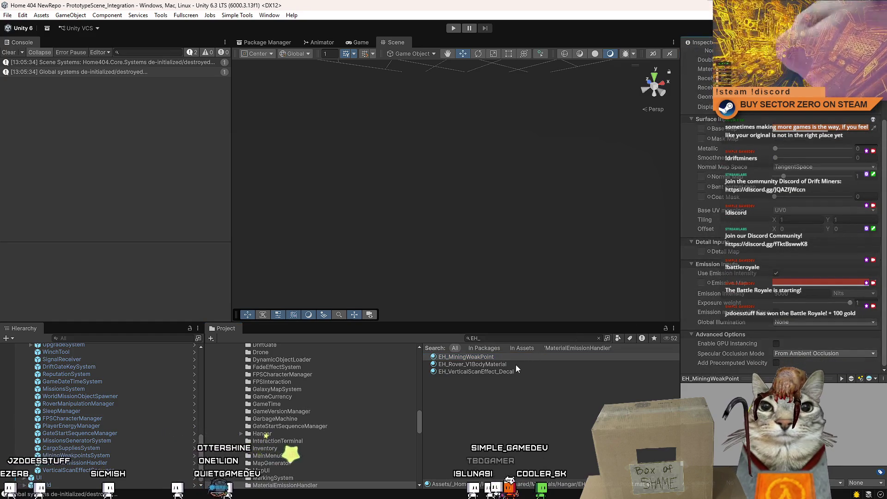
{"action": "left_click", "coordinate": [503, 365]}
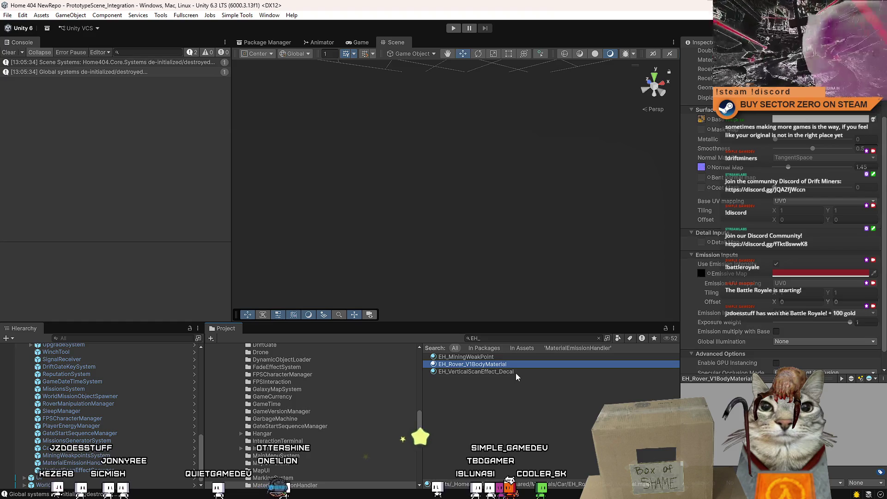
{"action": "left_click", "coordinate": [515, 371]}
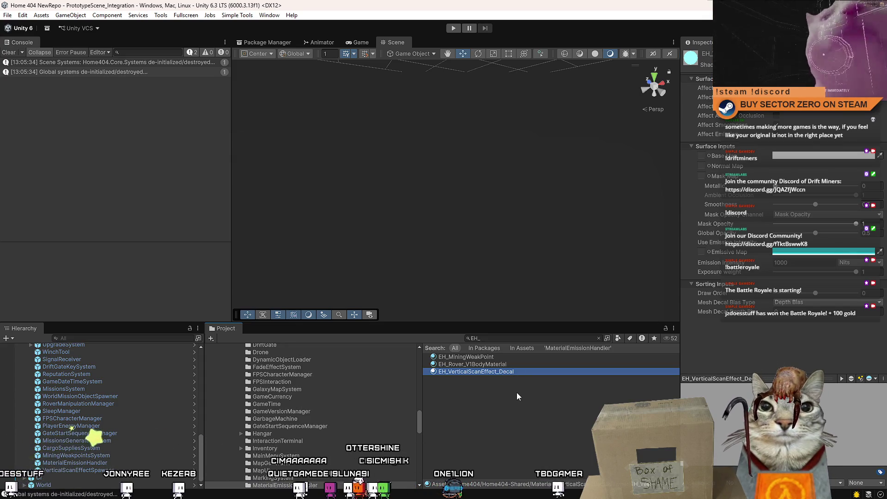
{"action": "left_click", "coordinate": [516, 392]}
- Run a quick playtest, then save the project
{"action": "left_click", "coordinate": [453, 28]}
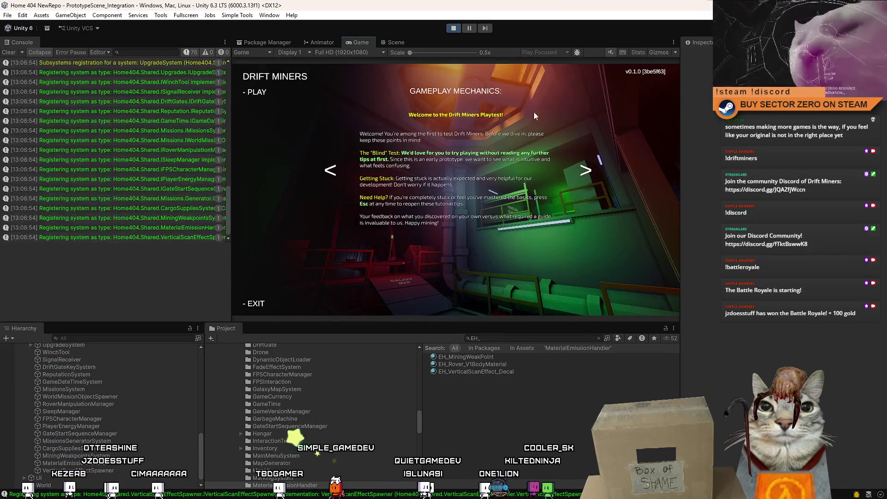
{"action": "left_click", "coordinate": [455, 27]}
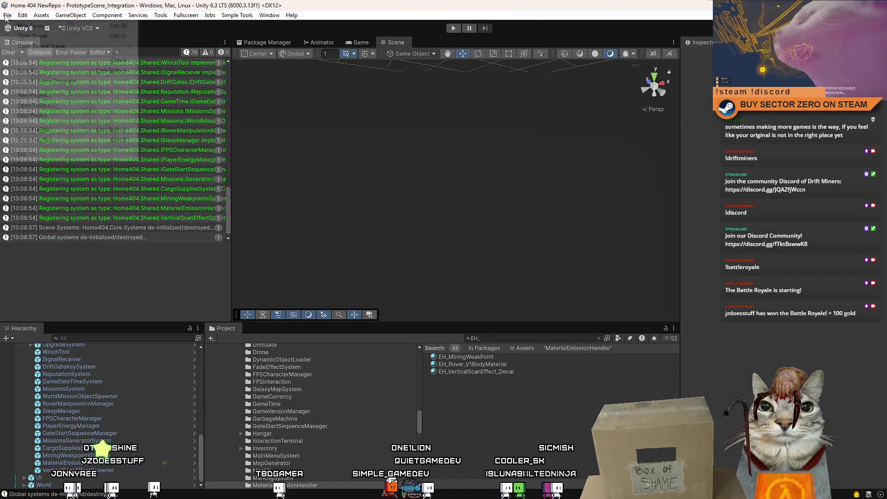
{"action": "left_click", "coordinate": [8, 16]}
{"action": "left_click", "coordinate": [8, 16]}
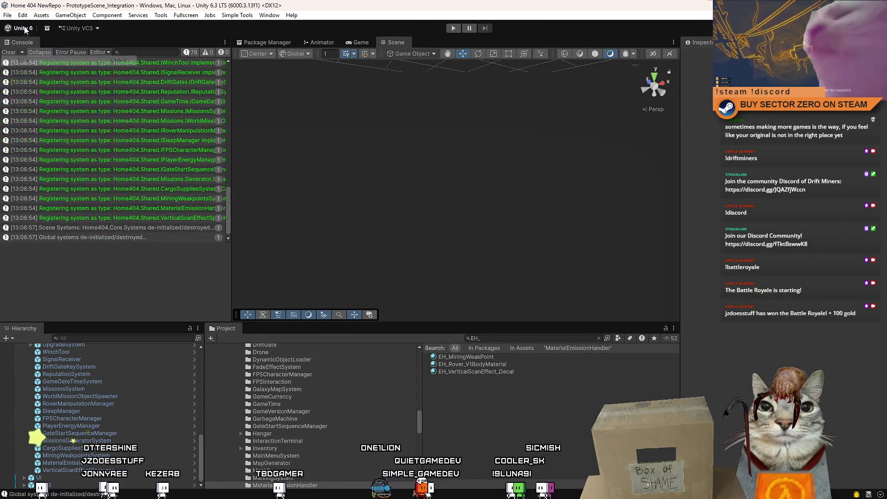
{"action": "left_click", "coordinate": [8, 17]}
{"action": "left_click", "coordinate": [53, 115]}
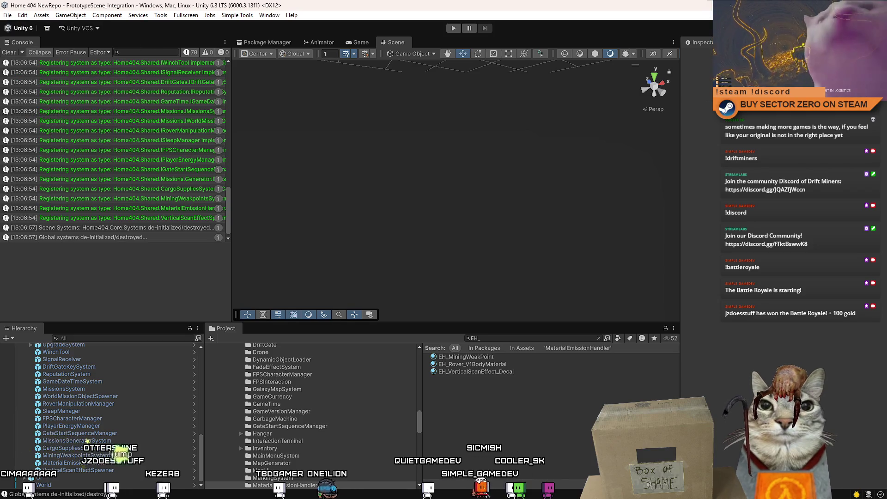
{"action": "key", "text": "alt+Tab"}
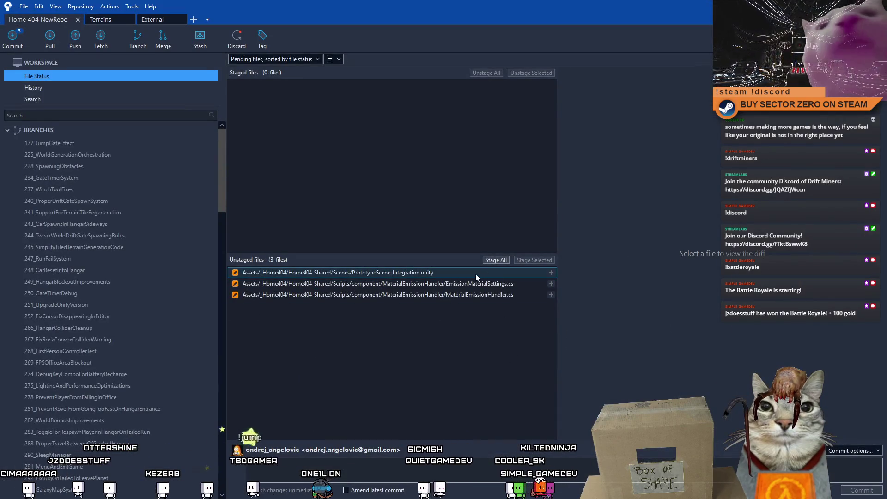
- Commit the three material files as 'updated: set all EH materials to their default values', then start Play
{"action": "left_click", "coordinate": [433, 274]}
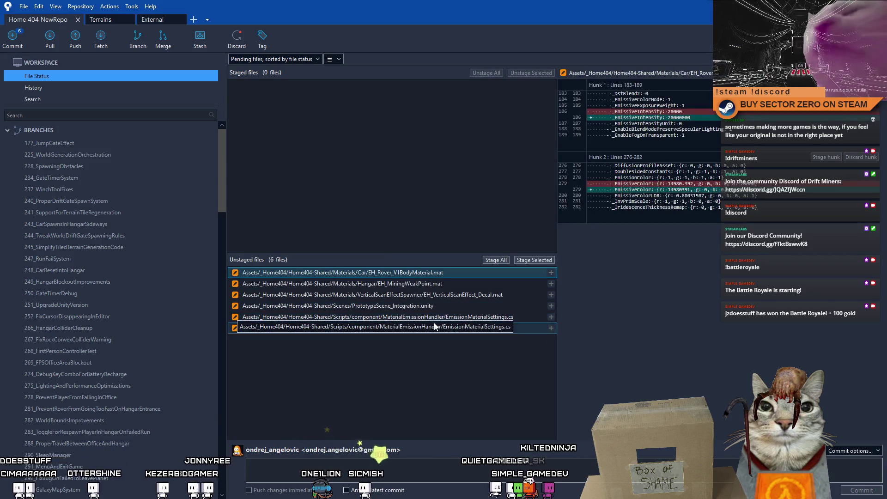
{"action": "left_click", "coordinate": [455, 299], "text": "shift"}
{"action": "left_click", "coordinate": [535, 260]}
{"action": "left_click", "coordinate": [412, 458]}
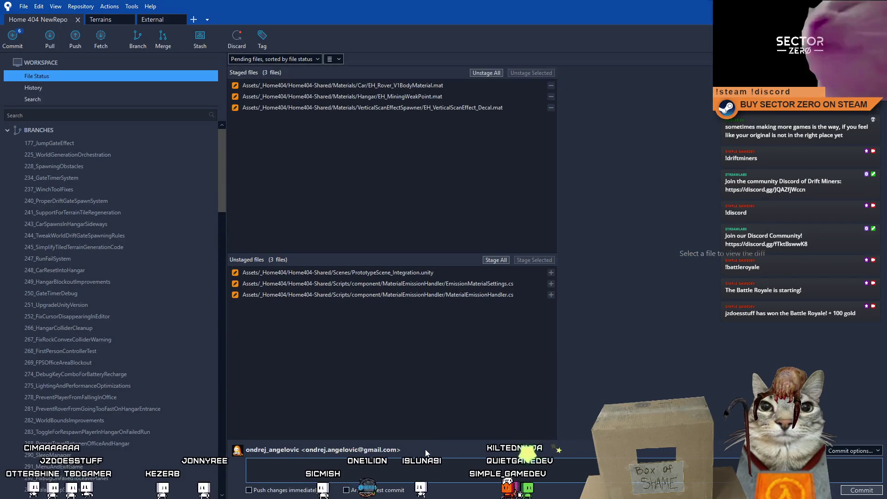
{"action": "type", "text": "updated:"}
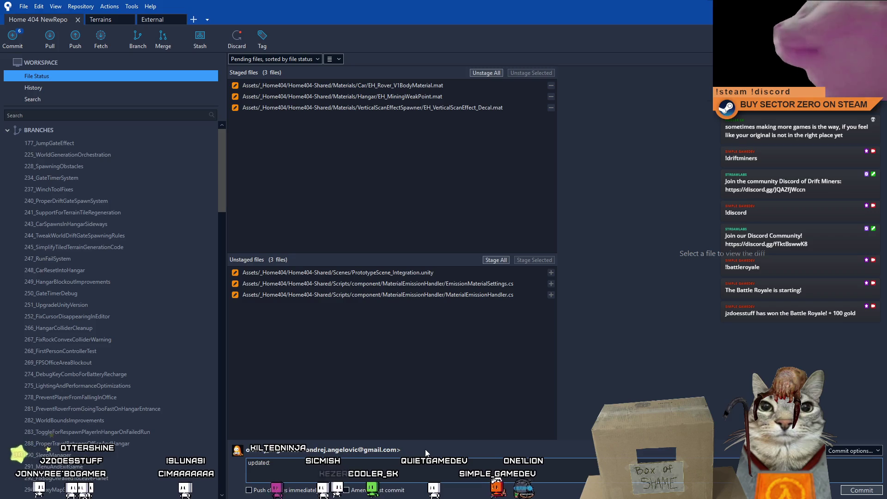
{"action": "type", "text": "EH"}
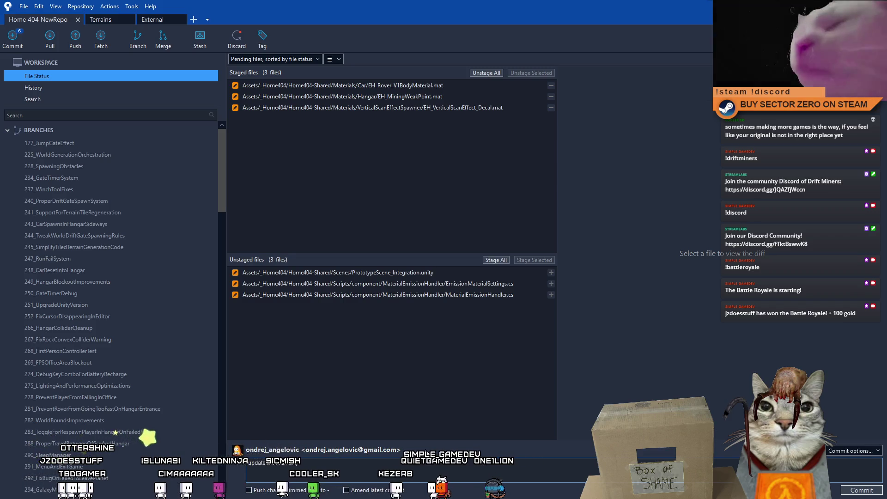
{"action": "type", "text": " materi"}
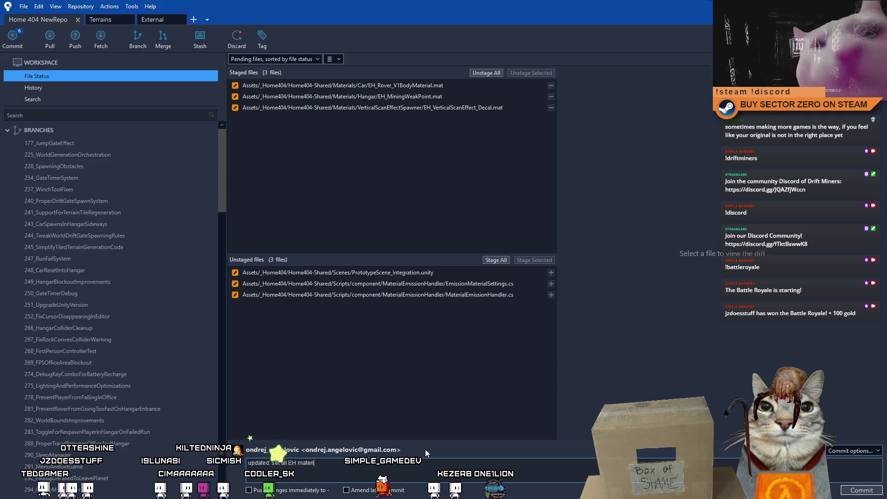
{"action": "type", "text": "als to theirault values"}
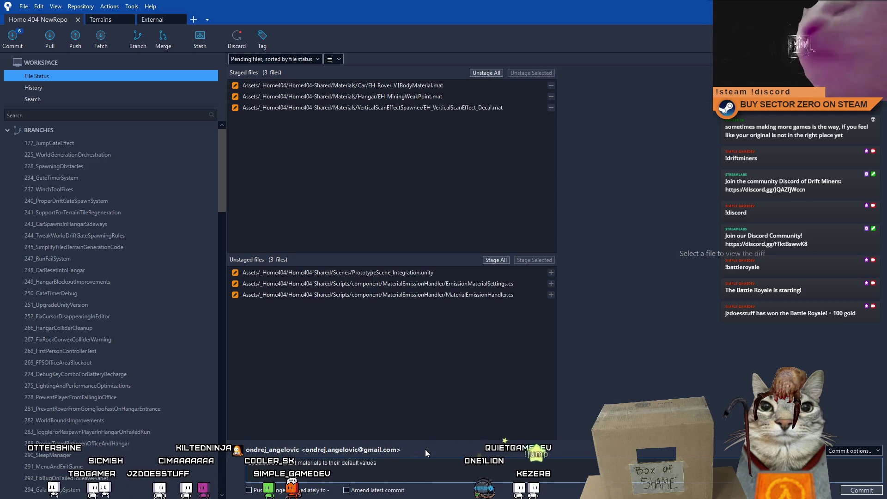
{"action": "left_click", "coordinate": [862, 490]}
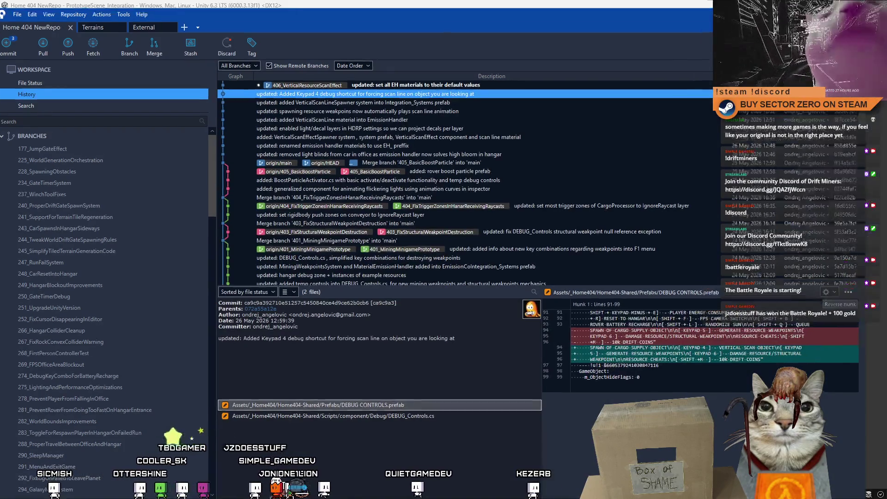
{"action": "key", "text": "alt+Tab"}
{"action": "left_click", "coordinate": [453, 29]}
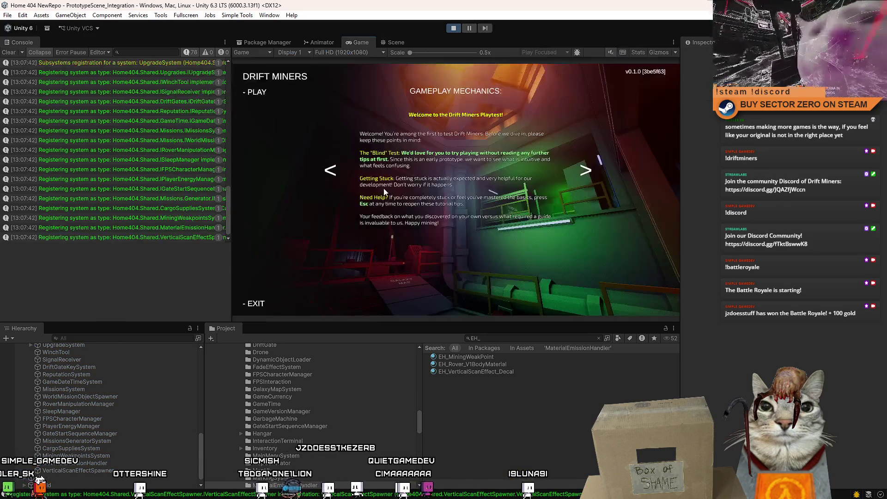
- Start the game, walk the player toward the Galaxy Map platform, then stop Play mode
{"action": "left_click", "coordinate": [310, 91]}
{"action": "key", "text": "w"}
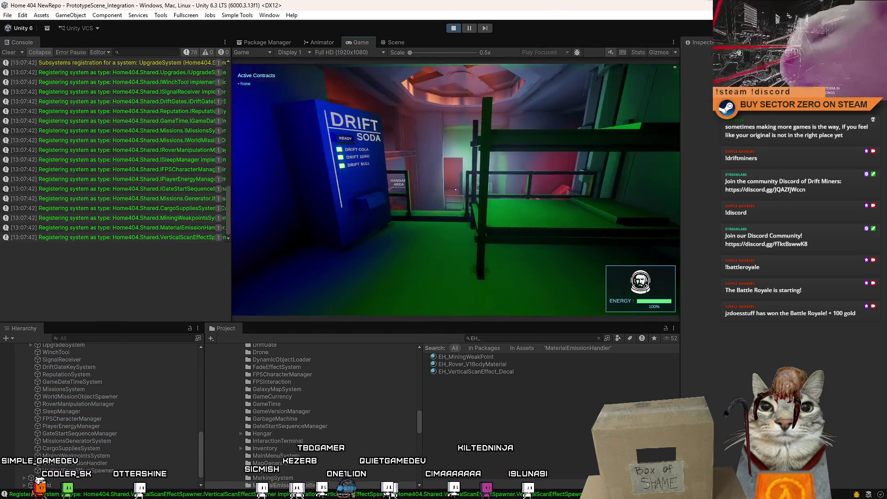
{"action": "key", "text": "w"}
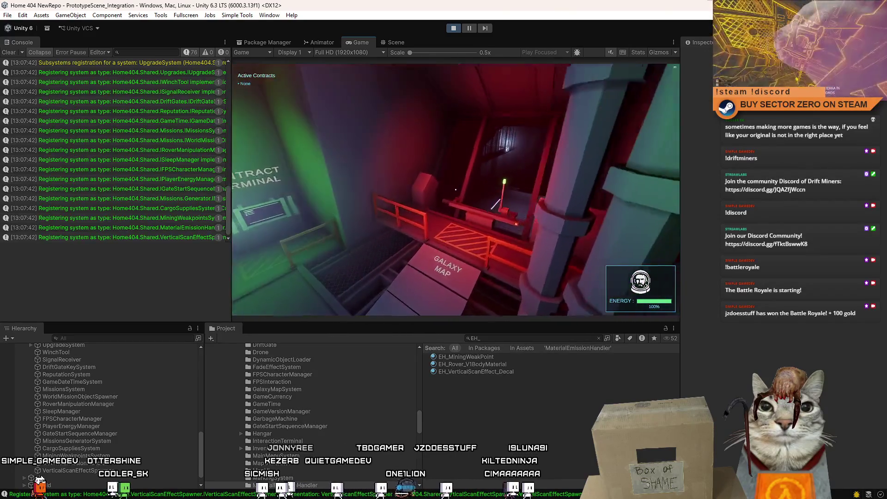
{"action": "key", "text": "Escape"}
{"action": "key", "text": "Escape"}
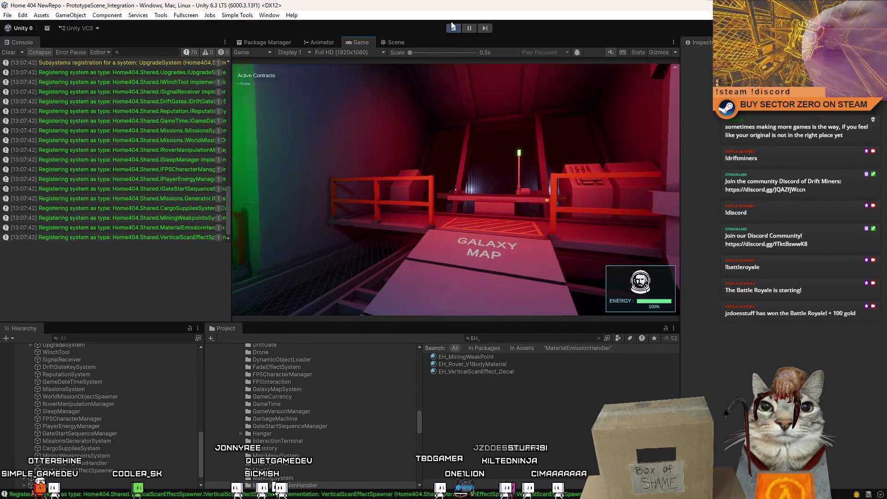
{"action": "left_click", "coordinate": [453, 29]}
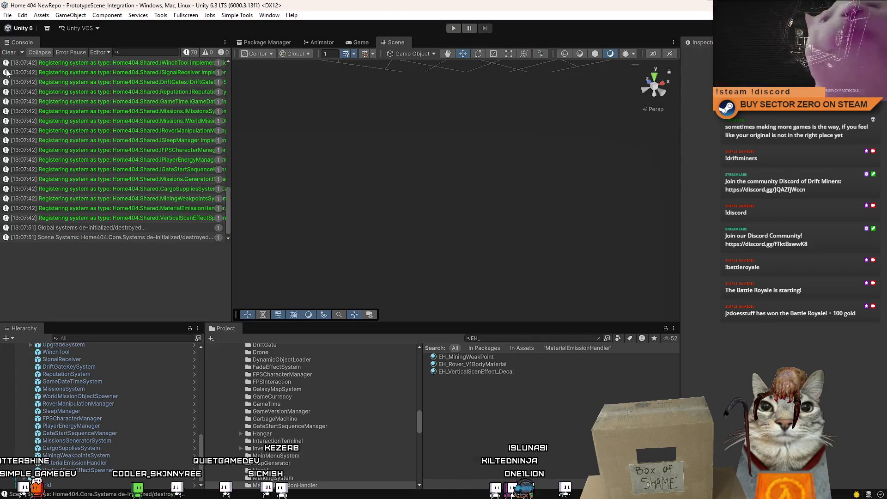
- Clear the Console, save the project, and confirm Sourcetree lists only three unstaged files
{"action": "left_click", "coordinate": [8, 52]}
{"action": "key", "text": "alt+Tab"}
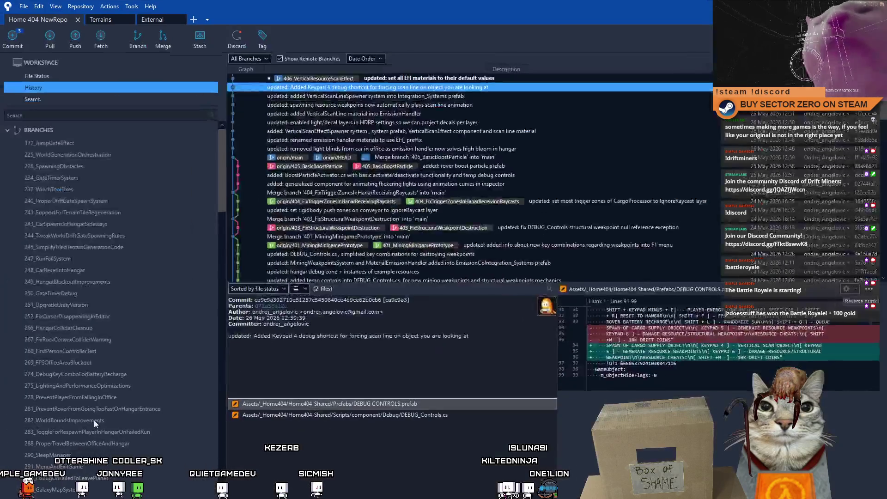
{"action": "left_click", "coordinate": [49, 77]}
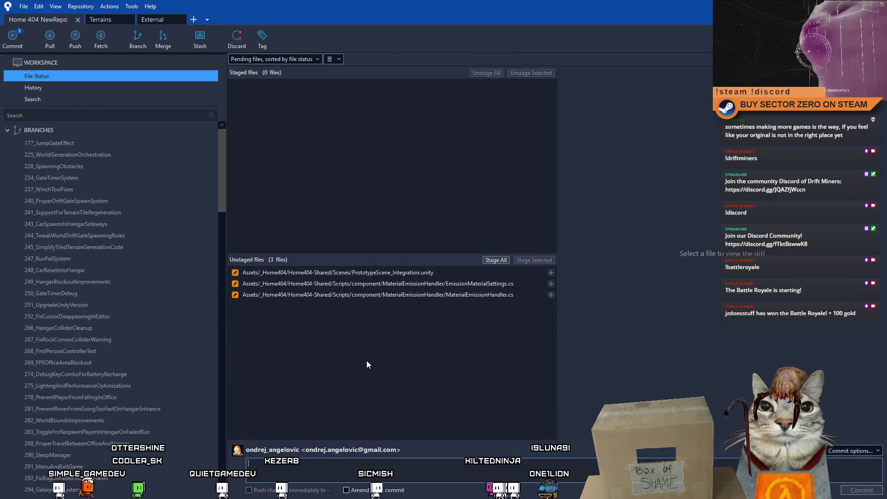
{"action": "key", "text": "alt+Tab"}
{"action": "left_click", "coordinate": [8, 15]}
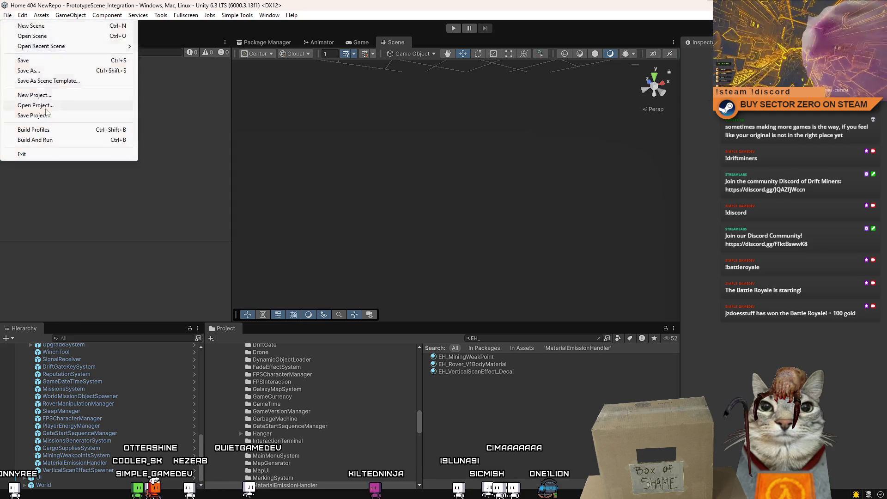
{"action": "left_click", "coordinate": [37, 115]}
{"action": "key", "text": "alt+Tab"}
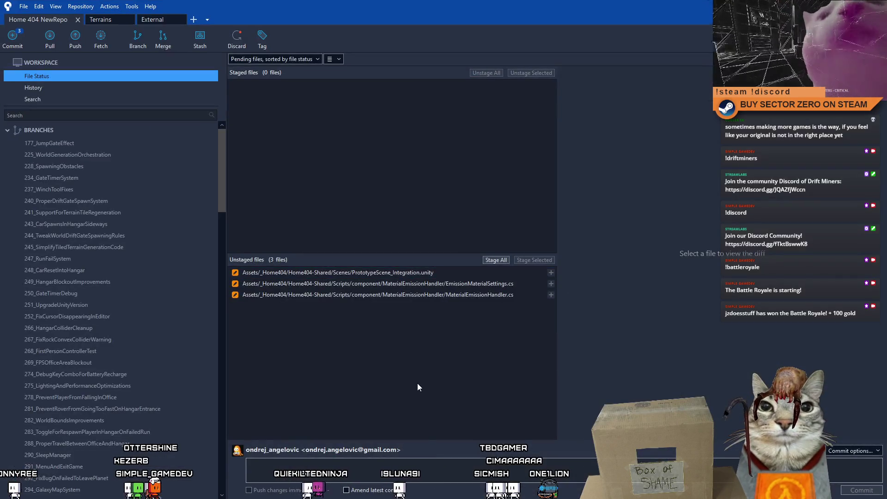
{"action": "key", "text": "alt+Tab"}
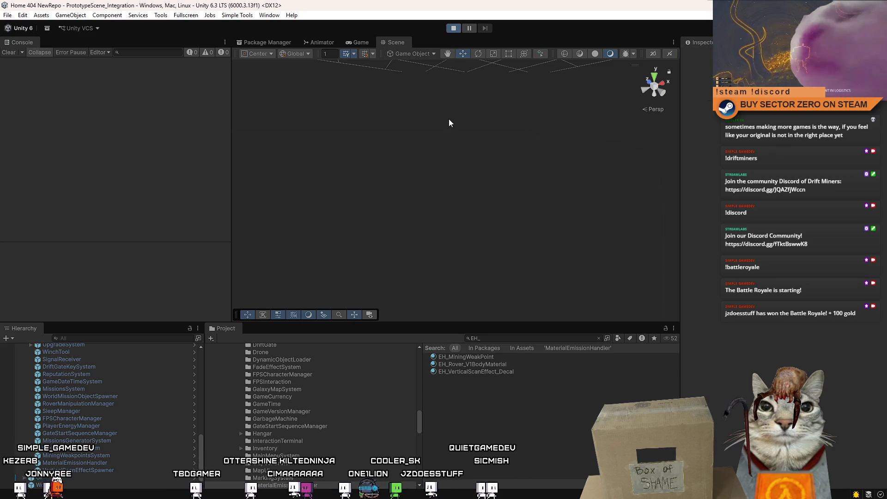
- Play the game, walking to the run console and driving the rover across the snowy plain, then stop
{"action": "left_click", "coordinate": [253, 96]}
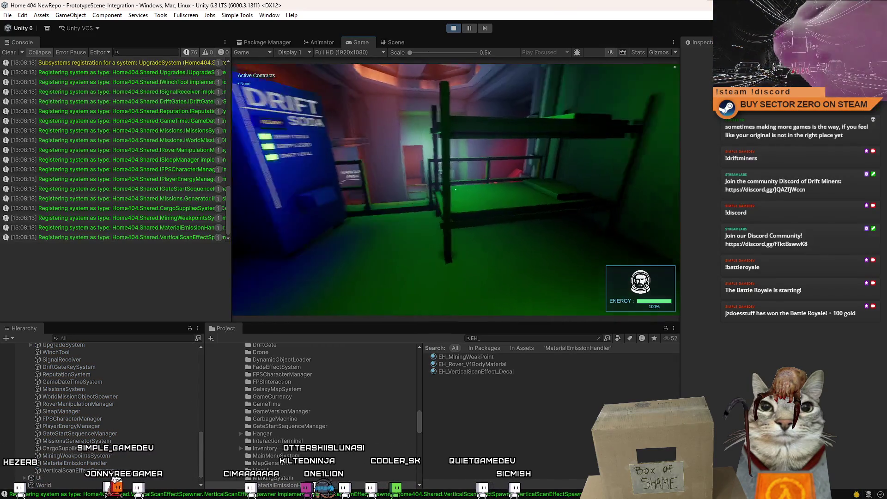
{"action": "key", "text": "w"}
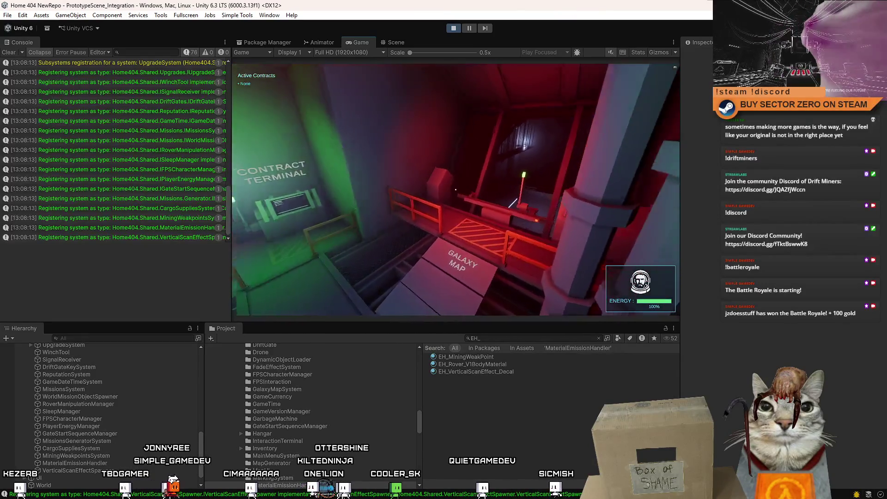
{"action": "key", "text": "w"}
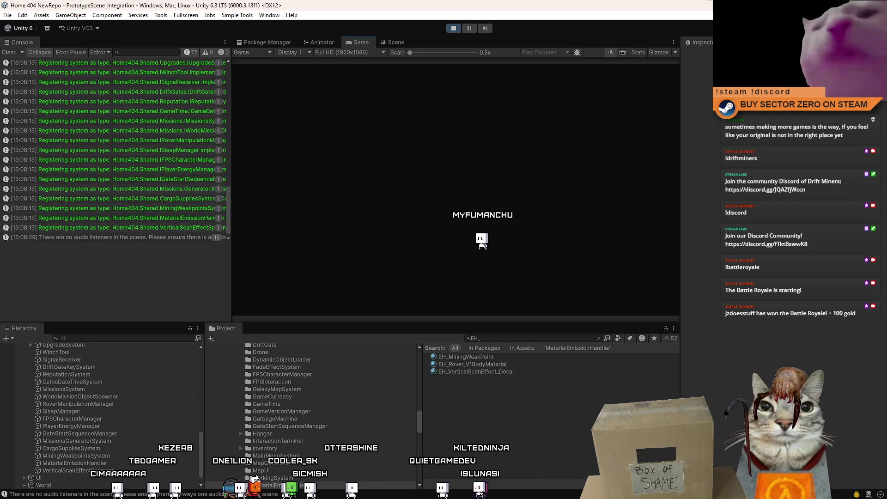
{"action": "key", "text": "w"}
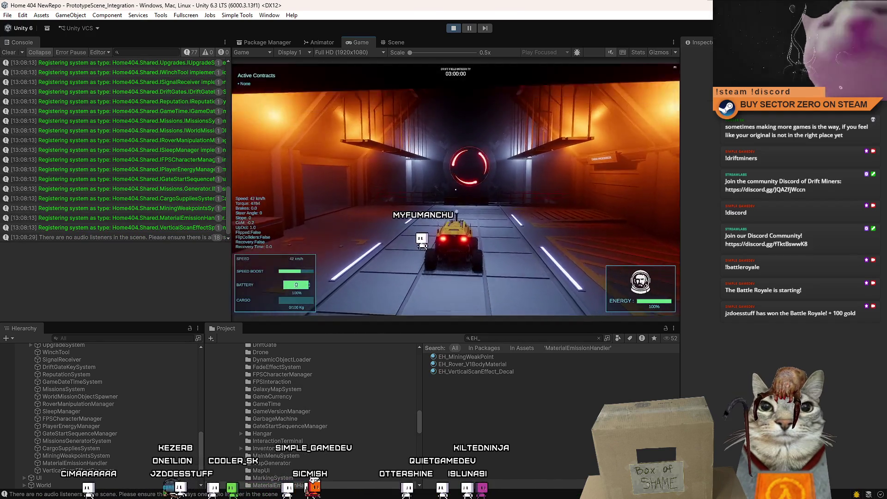
{"action": "key", "text": "s"}
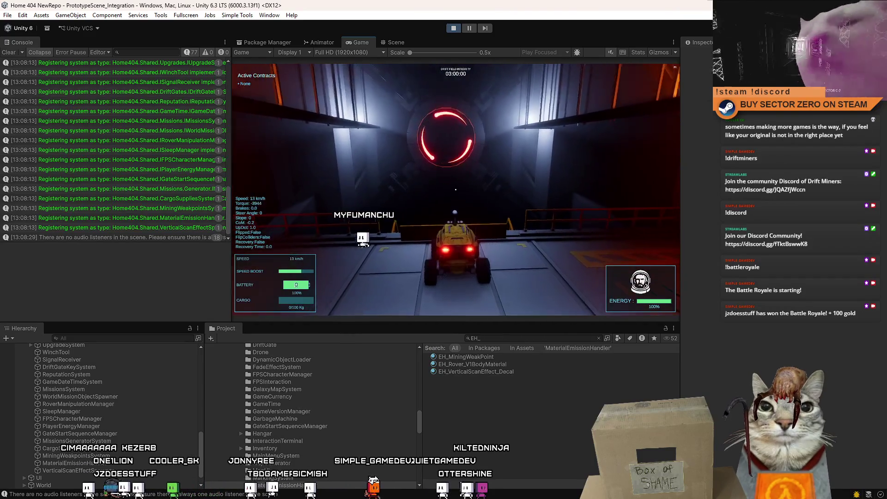
{"action": "key", "text": "w"}
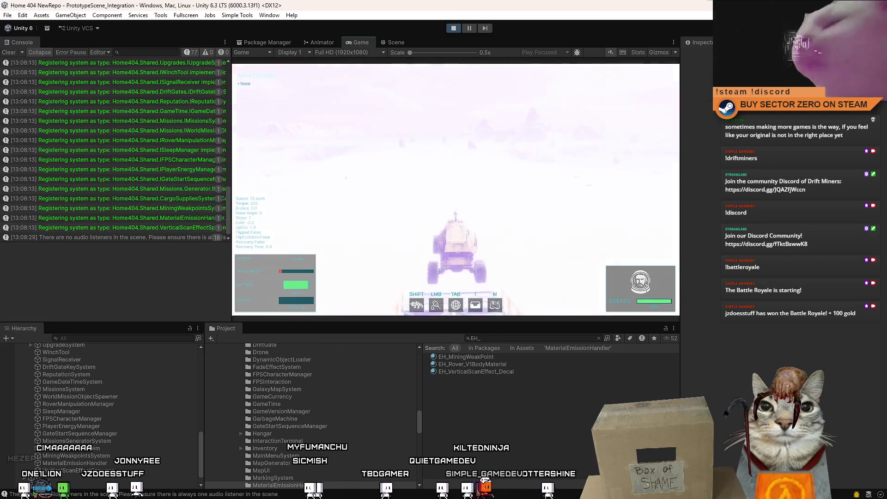
{"action": "key", "text": "a"}
{"action": "key", "text": "a"}
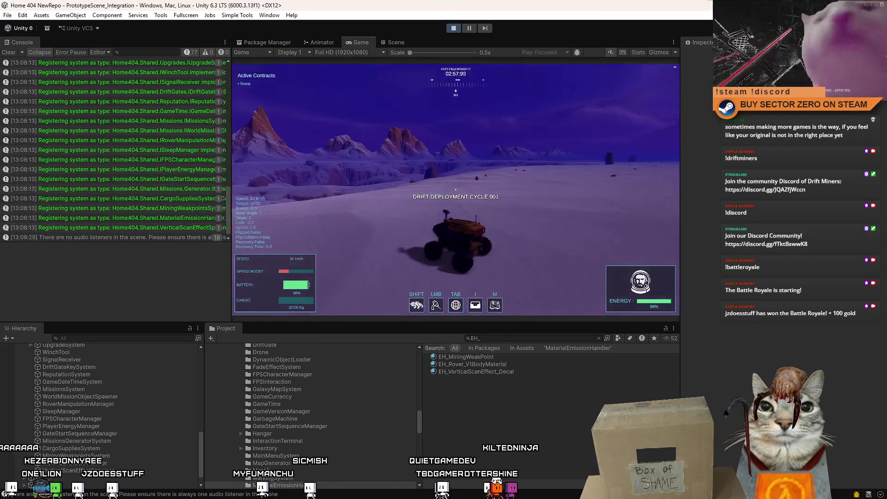
{"action": "key", "text": "w"}
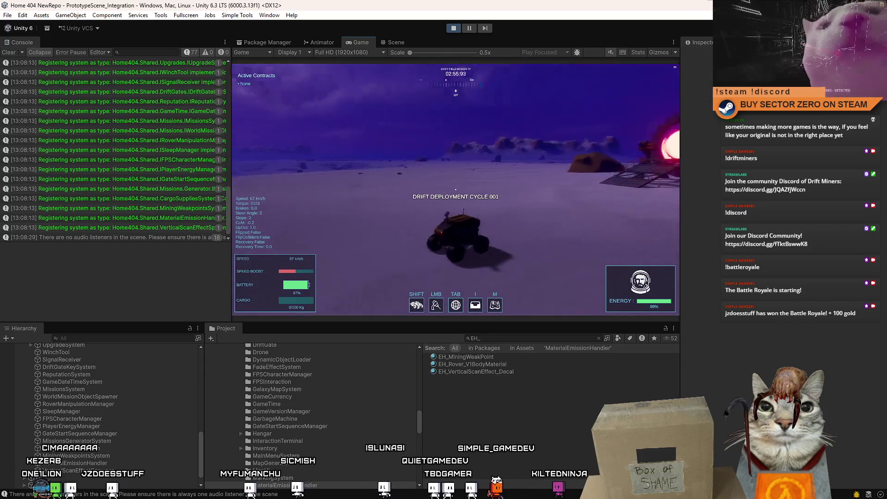
{"action": "key", "text": "d"}
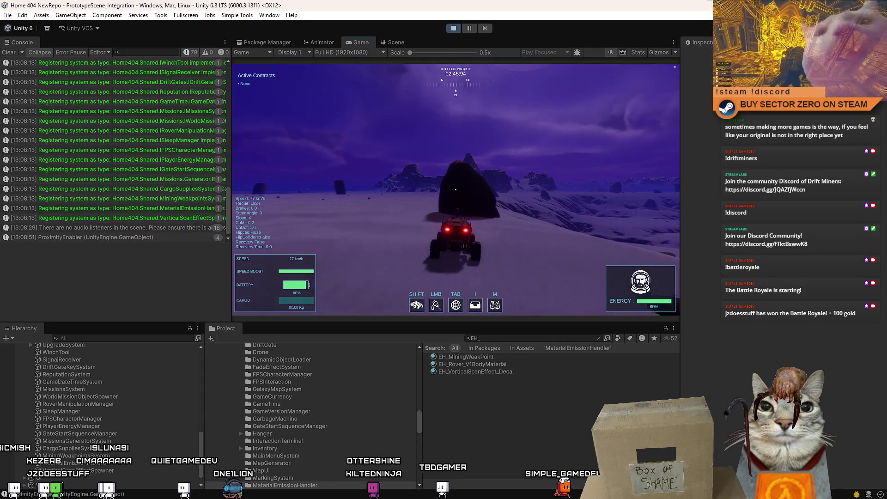
{"action": "key", "text": "d"}
{"action": "key", "text": "a"}
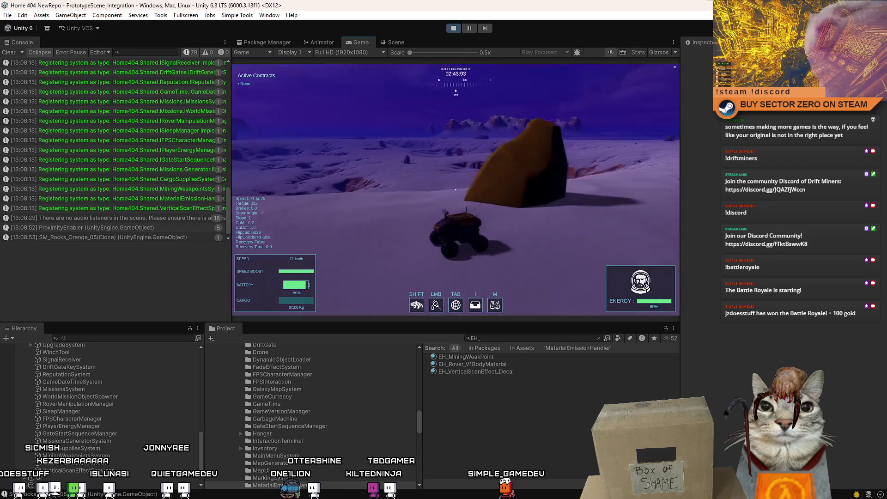
{"action": "key", "text": "Escape"}
{"action": "key", "text": "Escape"}
{"action": "left_click", "coordinate": [455, 28]}
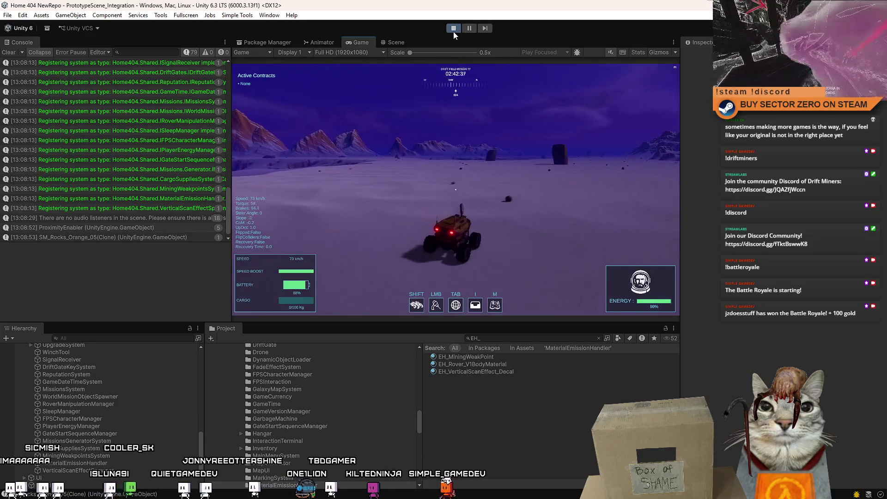
- Save the project and go to Sourcetree's File Status view
{"action": "left_click", "coordinate": [8, 15]}
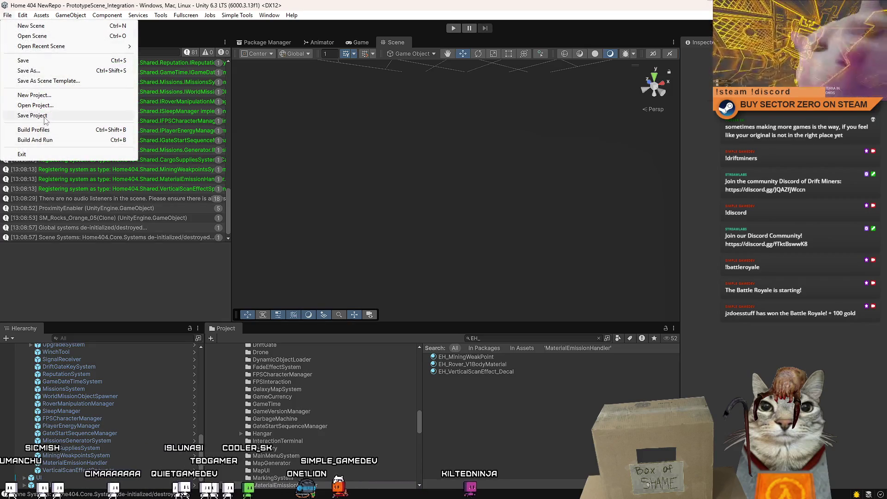
{"action": "left_click", "coordinate": [518, 338]}
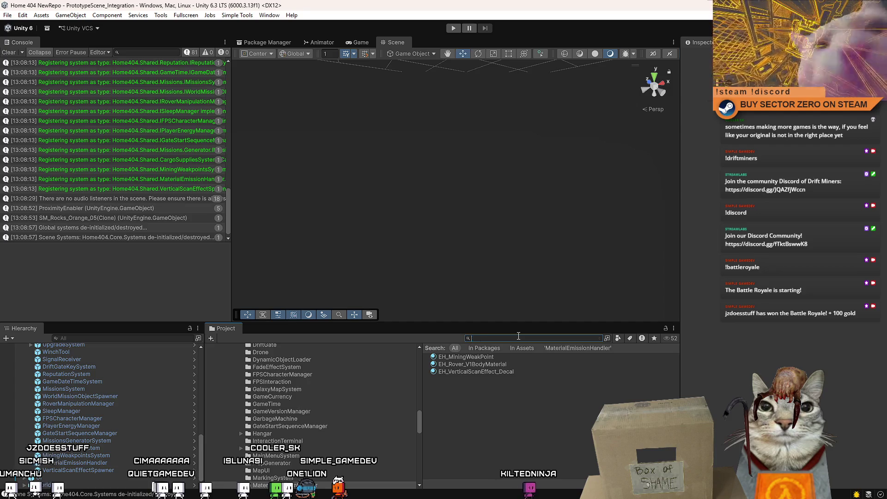
{"action": "key", "text": "alt+Tab"}
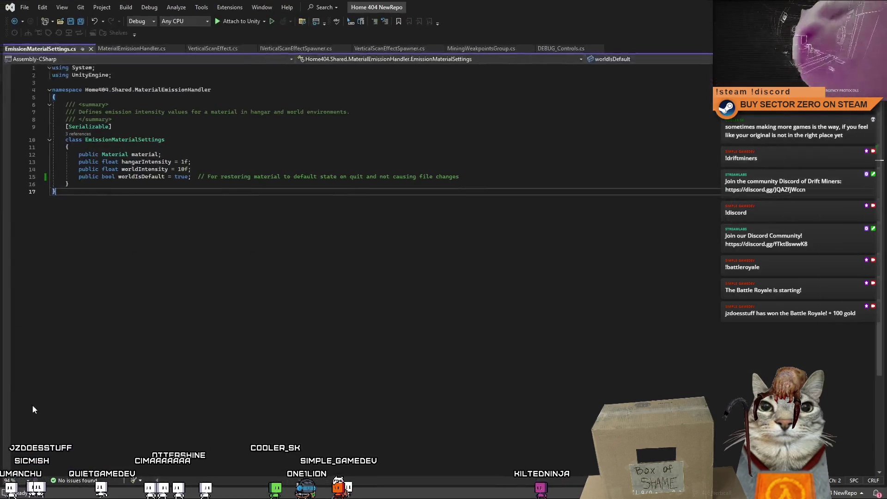
{"action": "key", "text": "alt+Tab"}
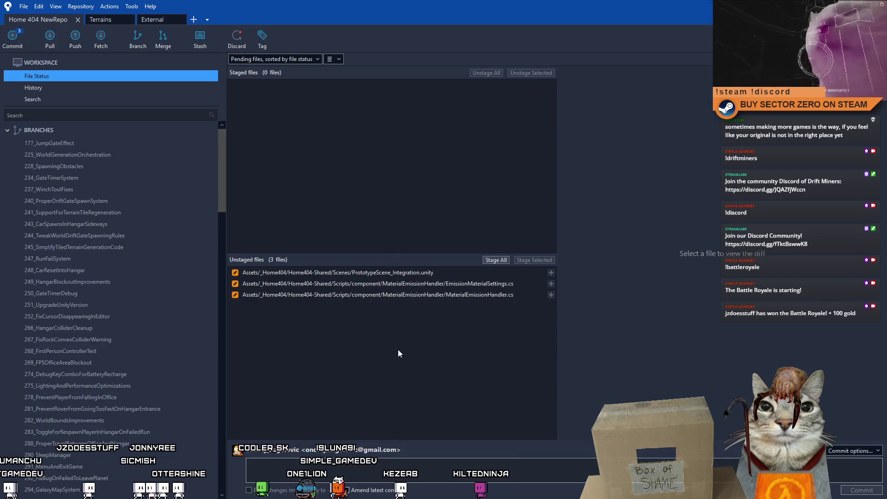
- Stage EmissionMaterialSettings.cs and MaterialEmissionHandler.cs and commit them with a message about restoring original material values
{"action": "left_click", "coordinate": [475, 295]}
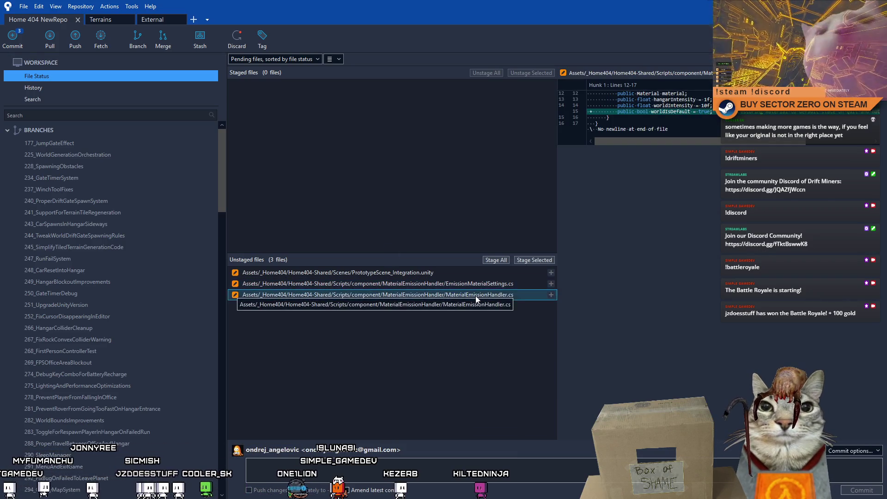
{"action": "left_click", "coordinate": [496, 281], "text": "shift"}
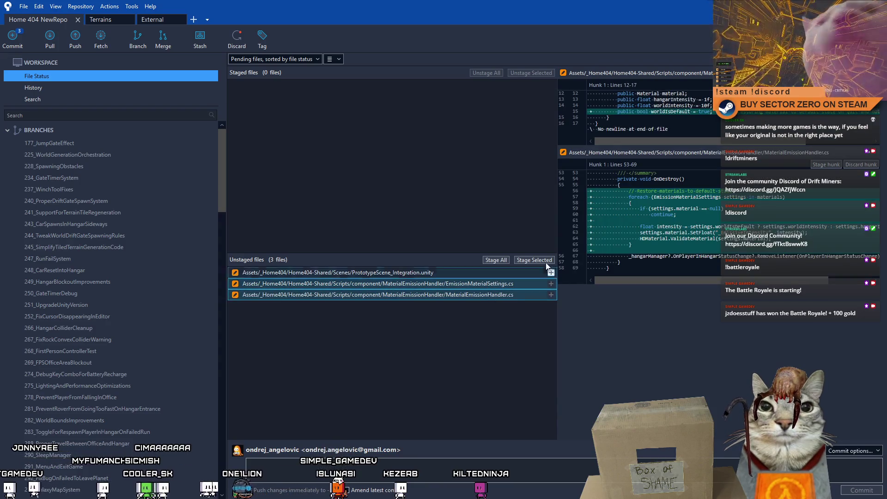
{"action": "left_click", "coordinate": [539, 260]}
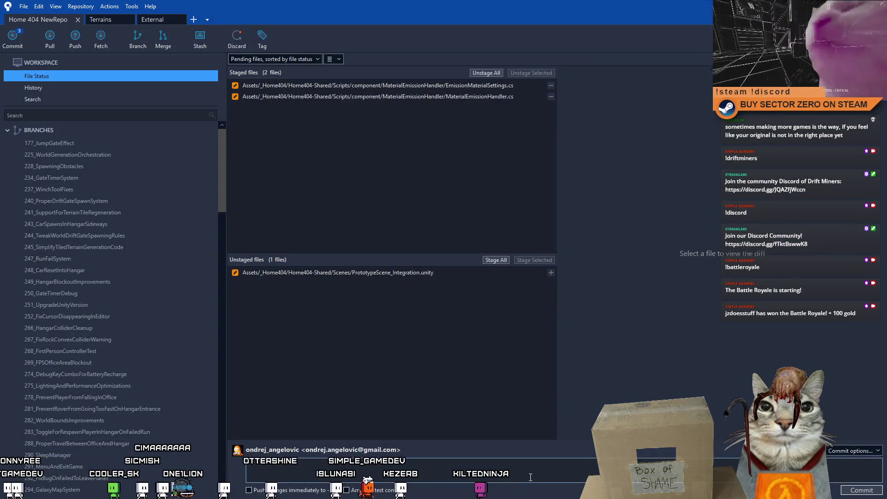
{"action": "type", "text": "updated: emissio"}
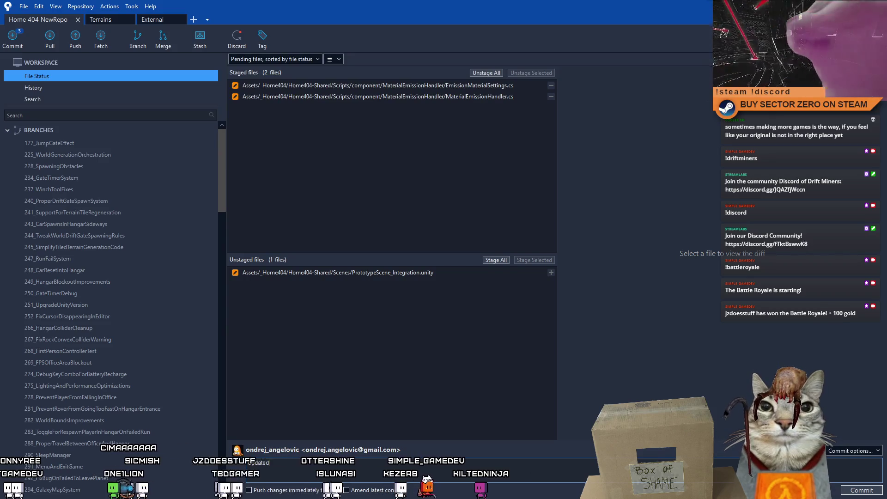
{"action": "type", "text": "n handler"}
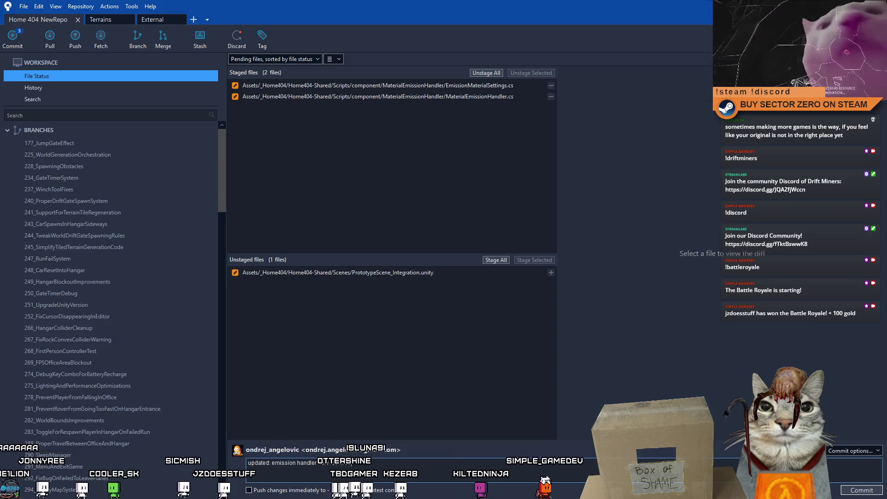
{"action": "type", "text": " is to their defau"}
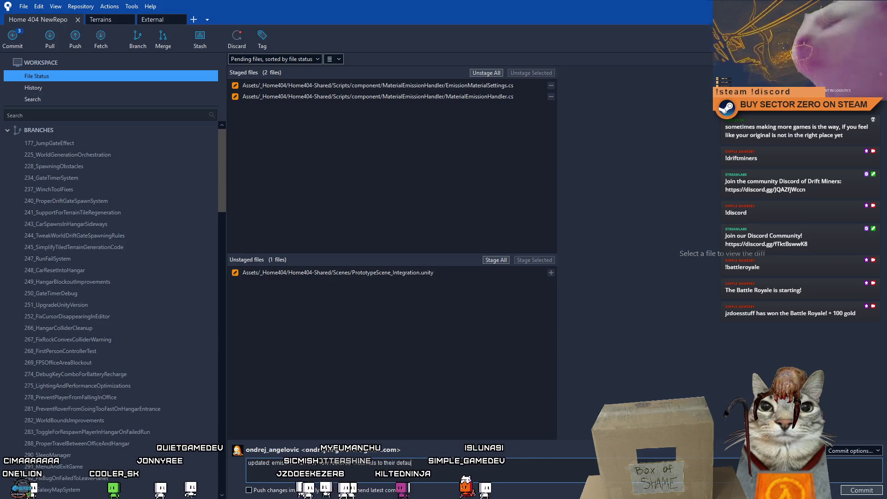
{"action": "type", "text": " original values on destroy dn"}
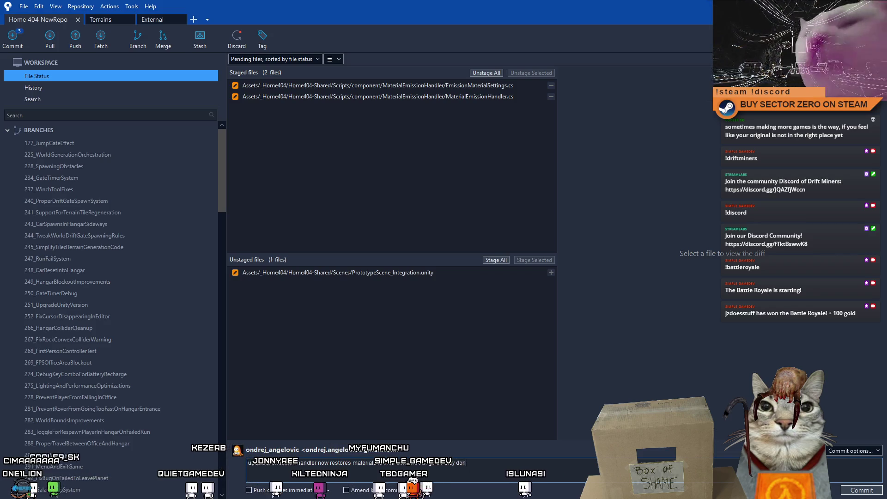
{"action": "key", "text": "BackSpace"}
{"action": "key", "text": "BackSpace"}
{"action": "type", "text": "appe"}
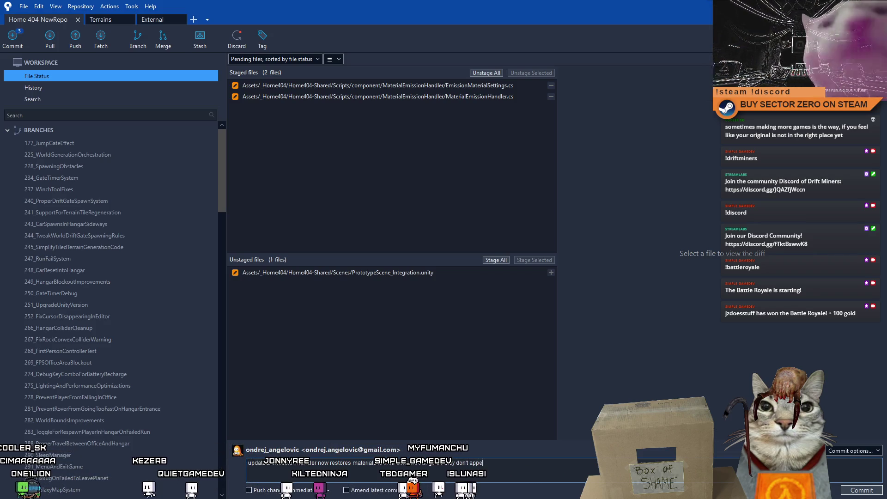
{"action": "type", "text": "ar as changes files in sourcevery time"}
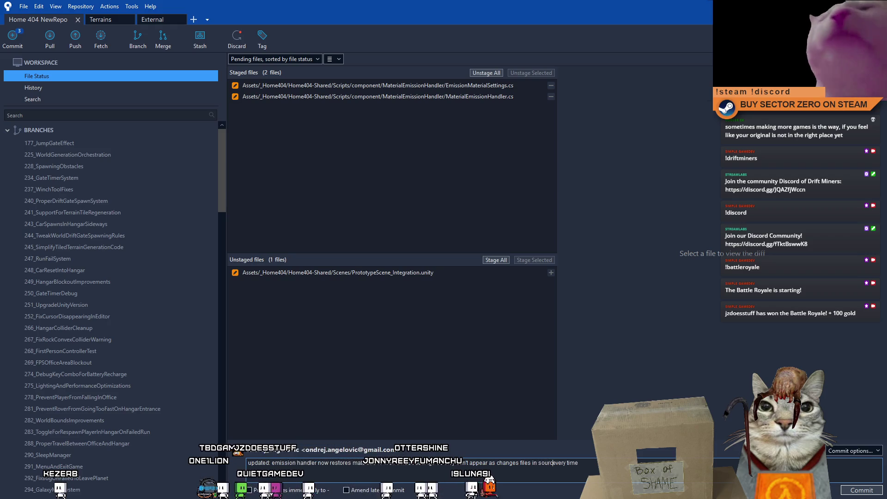
{"action": "type", "text": "control e"}
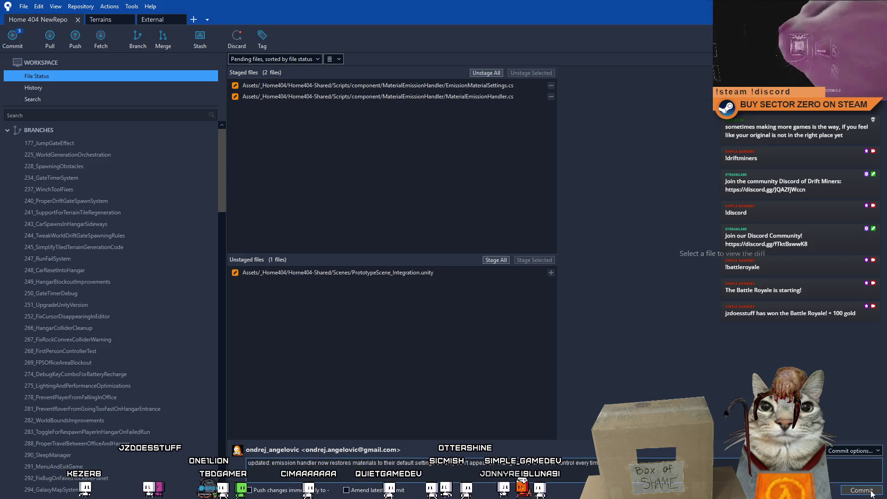
{"action": "key", "text": "ctrl+Return"}
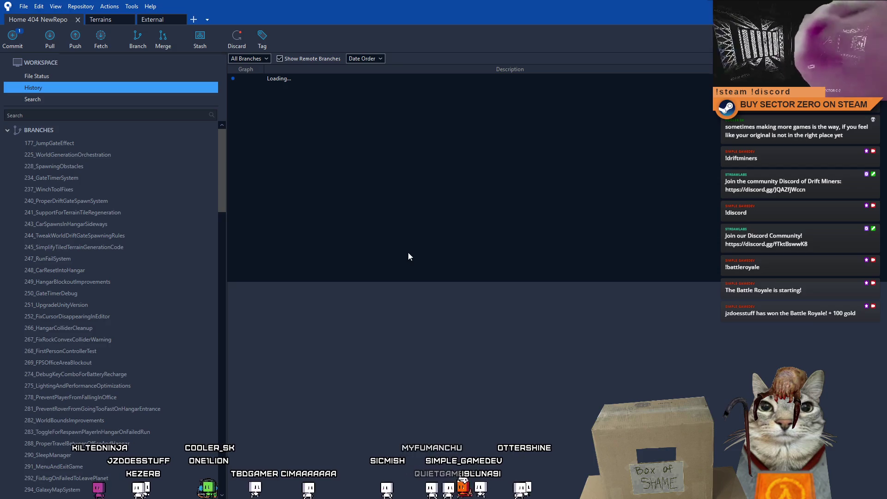
- Discard the leftover changes to PrototypeScene_Integration.unity in File Status, then return to Unity
{"action": "left_click", "coordinate": [74, 75]}
{"action": "left_click", "coordinate": [411, 272]}
{"action": "right_click", "coordinate": [441, 273]}
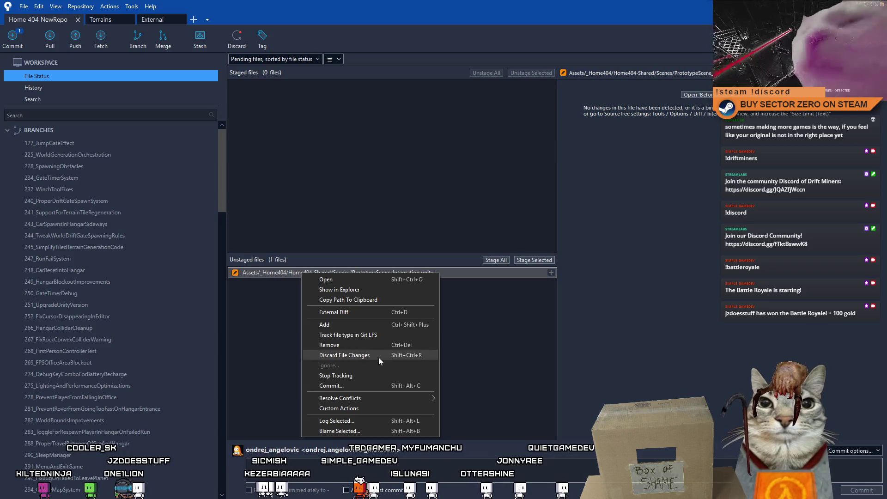
{"action": "left_click", "coordinate": [379, 356]}
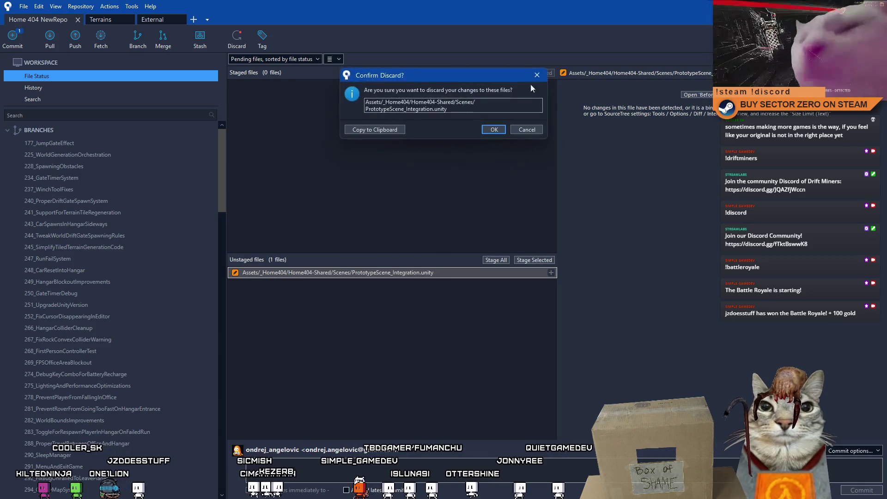
{"action": "left_click", "coordinate": [494, 129]}
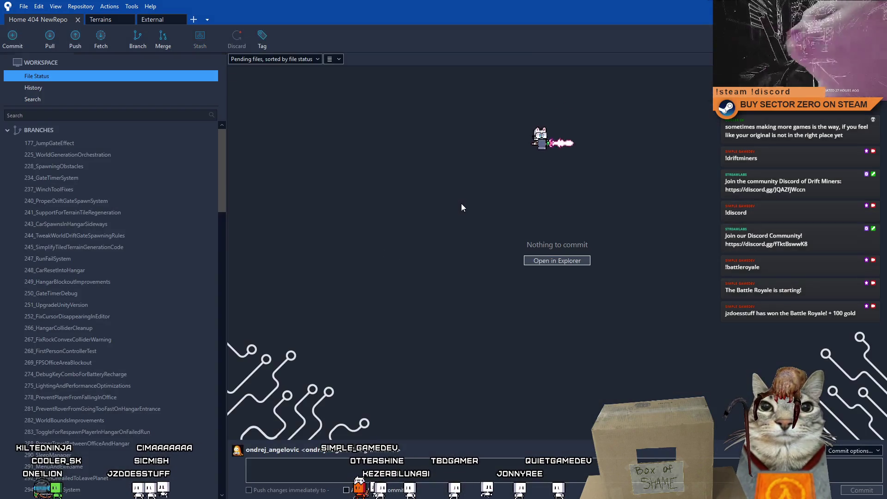
{"action": "key", "text": "alt+Tab"}
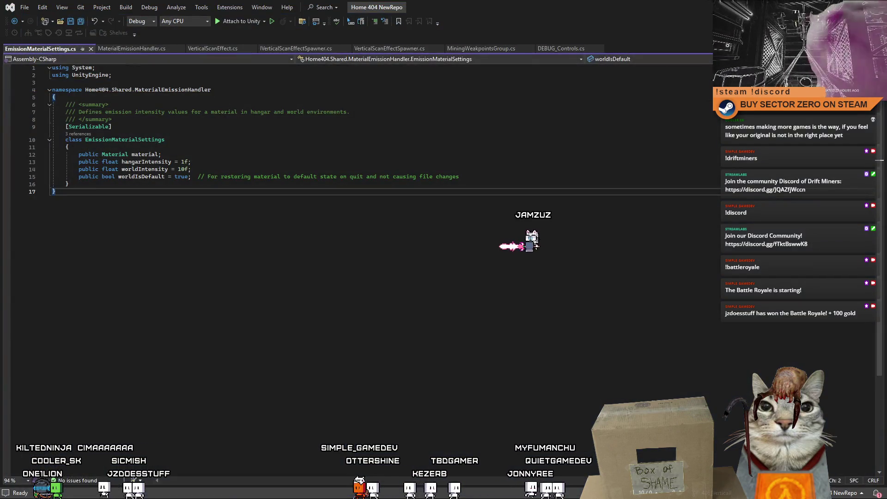
{"action": "key", "text": "alt+Tab"}
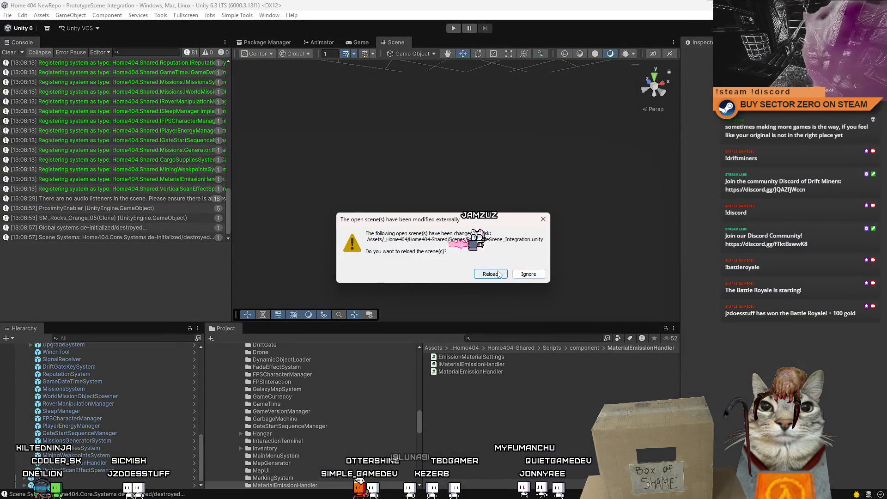
- Reload the externally modified scene, clear the console, and enter Play mode in the Game view
{"action": "left_click", "coordinate": [499, 274]}
{"action": "left_click", "coordinate": [14, 51]}
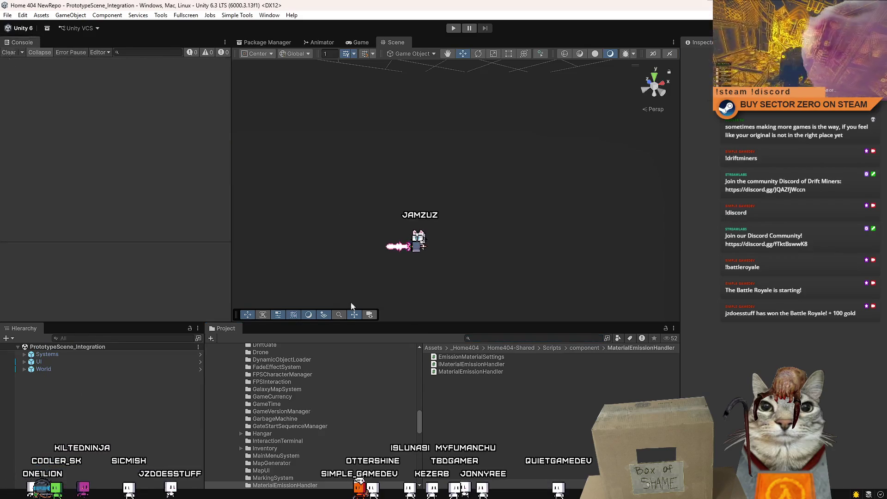
{"action": "left_click", "coordinate": [365, 42]}
{"action": "left_click", "coordinate": [454, 28]}
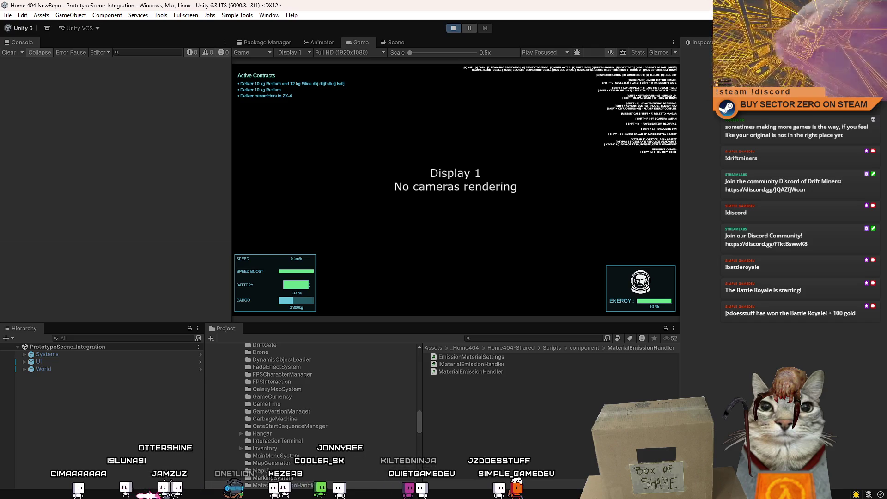
- Clear the console, start the game from its main menu, and play it fullscreen
{"action": "left_click", "coordinate": [8, 52]}
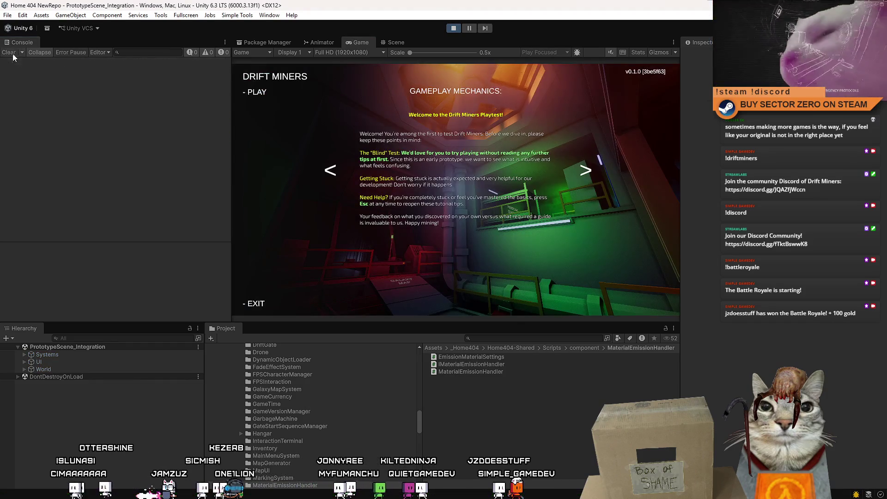
{"action": "left_click", "coordinate": [255, 92]}
{"action": "key", "text": "F10"}
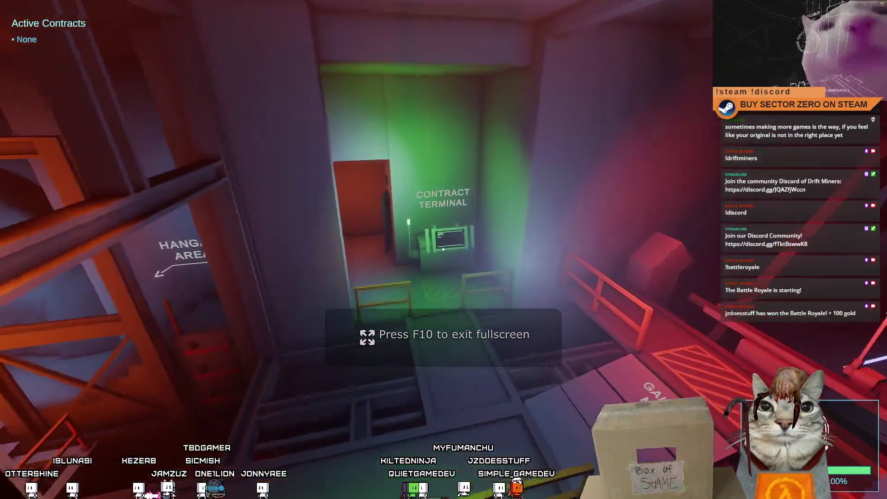
{"action": "key", "text": "F10"}
{"action": "key", "text": "Escape"}
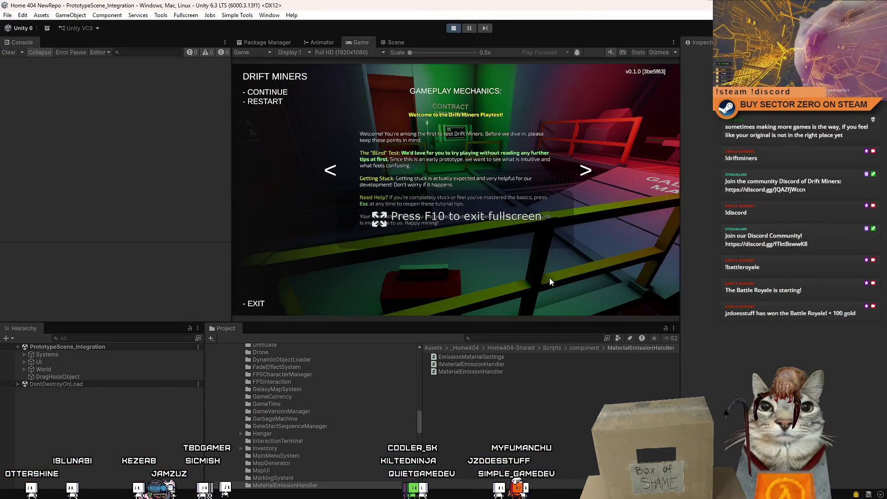
{"action": "key", "text": "Escape"}
{"action": "key", "text": "F10"}
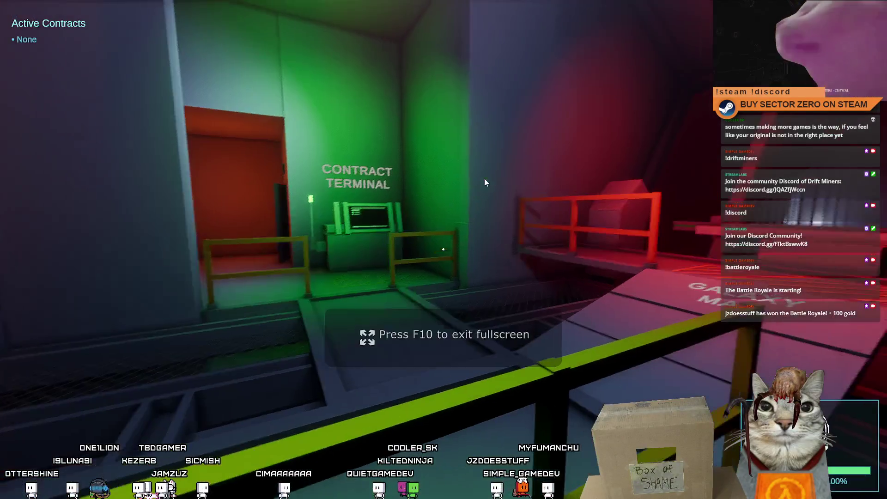
- Walk the player to the Contract Terminal and open its contract list with E
{"action": "key", "text": "w"}
{"action": "key", "text": "F10"}
{"action": "key", "text": "Escape"}
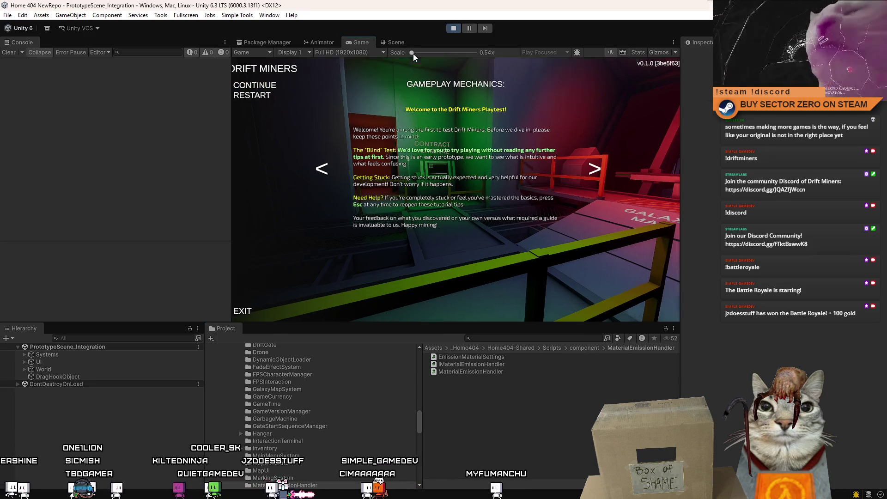
{"action": "left_click", "coordinate": [287, 92]}
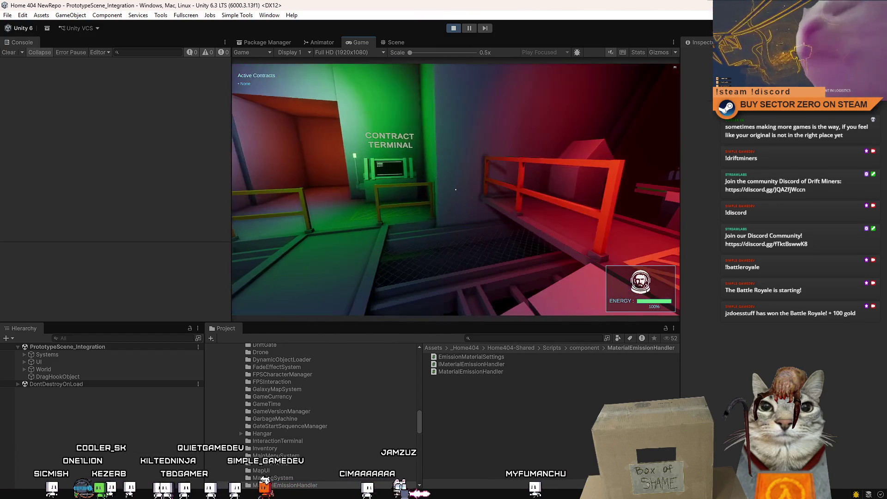
{"action": "key", "text": "F10"}
{"action": "key", "text": "s"}
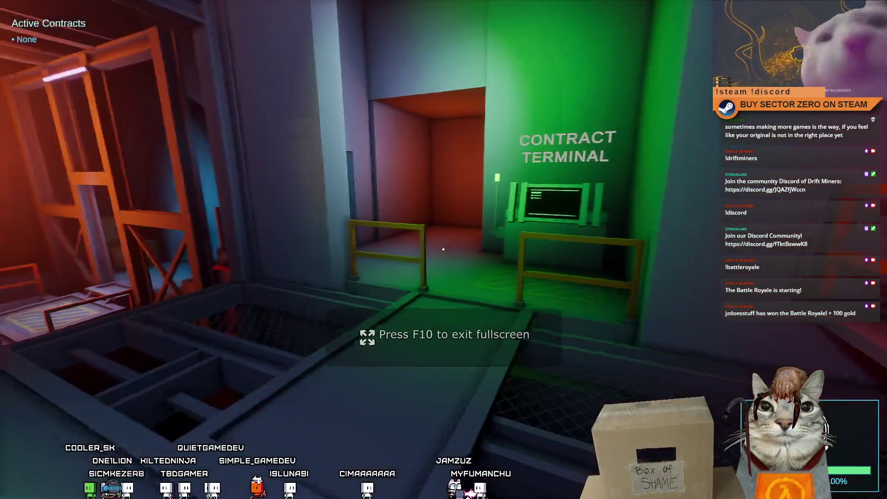
{"action": "key", "text": "w"}
{"action": "key", "text": "e"}
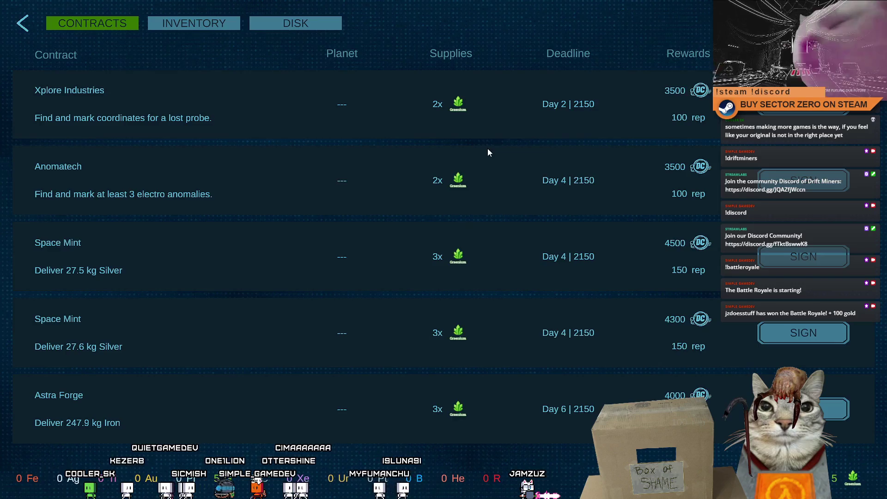
- Sign the Xplore Industries lost-probe contract and the Space Mint 27.5 kg Silver delivery, then leave the terminal
{"action": "key", "text": "F10"}
{"action": "key", "text": "F10"}
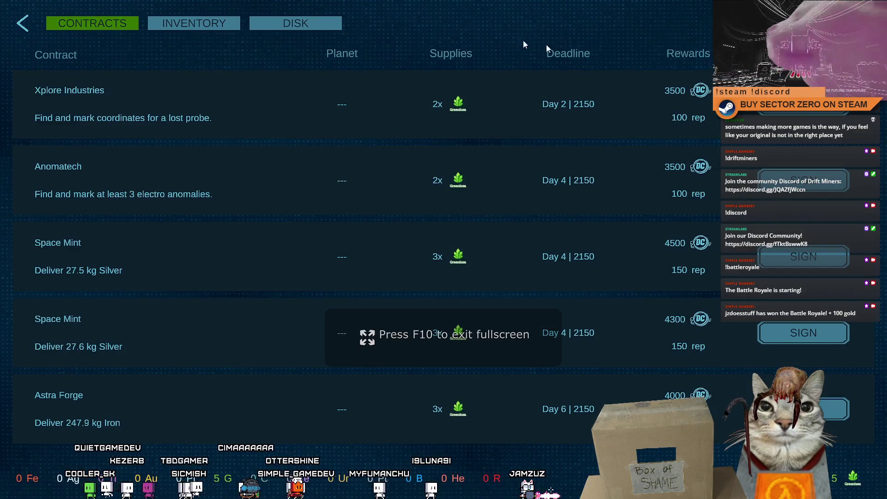
{"action": "key", "text": "F10"}
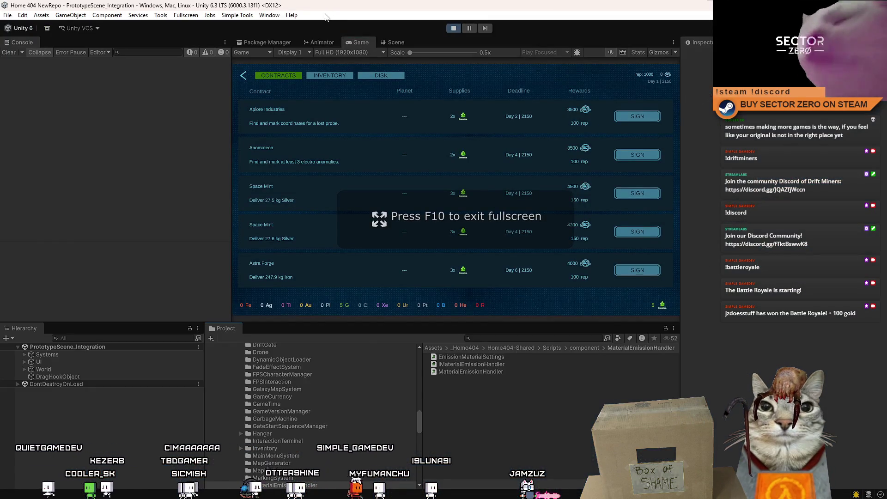
{"action": "key", "text": "F10"}
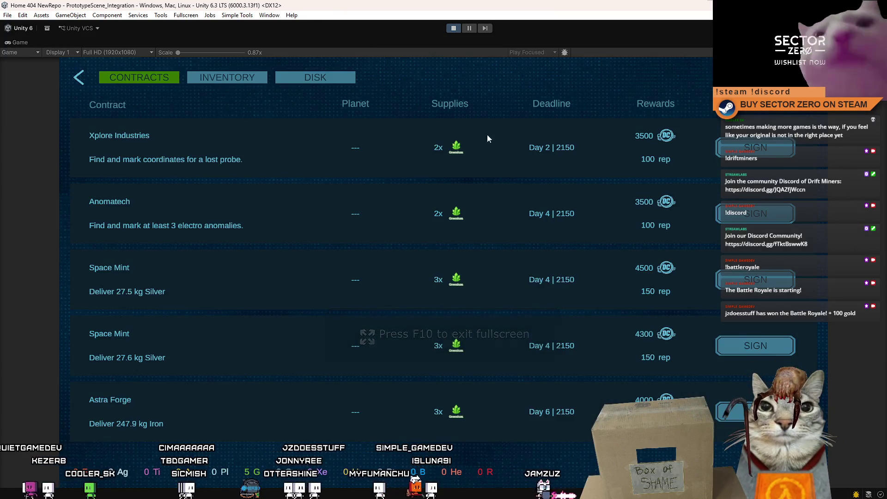
{"action": "key", "text": "Escape"}
{"action": "left_click", "coordinate": [151, 107]}
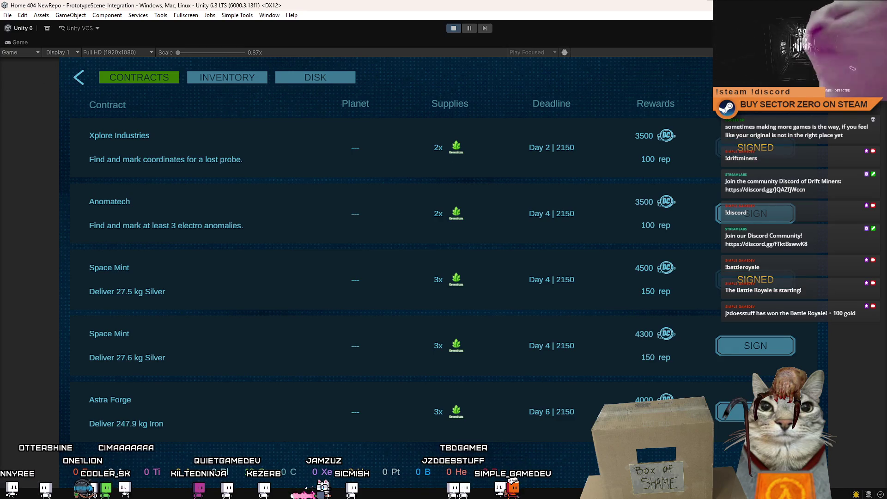
{"action": "left_click", "coordinate": [85, 80]}
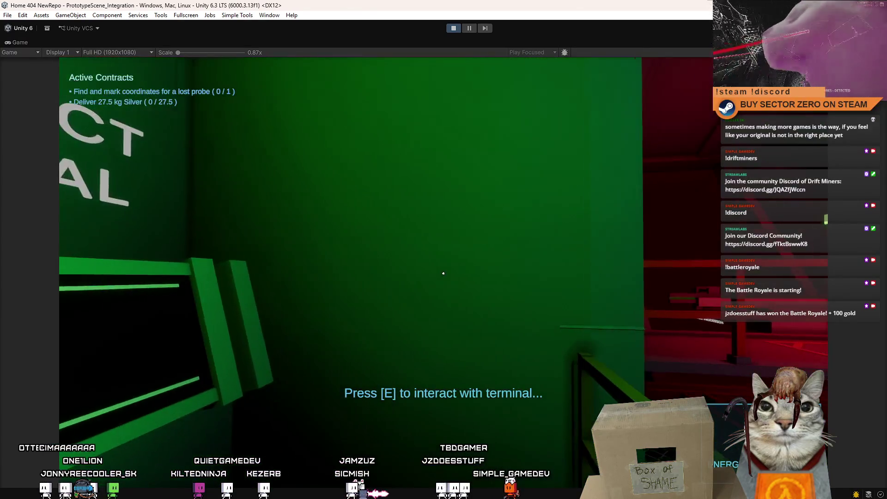
- Walk past the Galaxy Map console to the rover room and drive the rover into the red drift-gate ring
{"action": "key", "text": "w"}
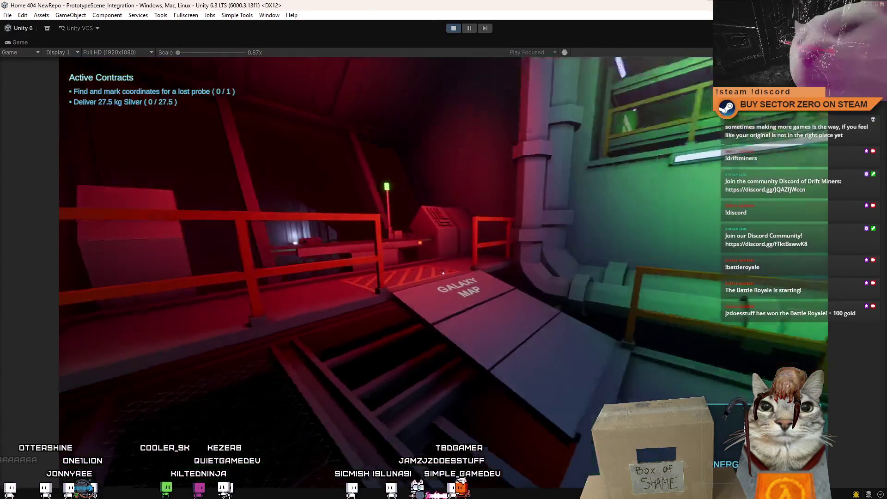
{"action": "key", "text": "w"}
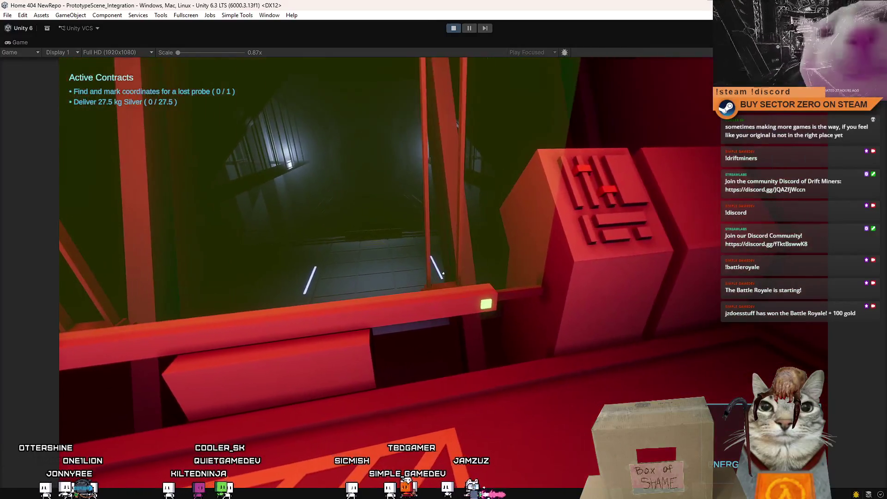
{"action": "key", "text": "w"}
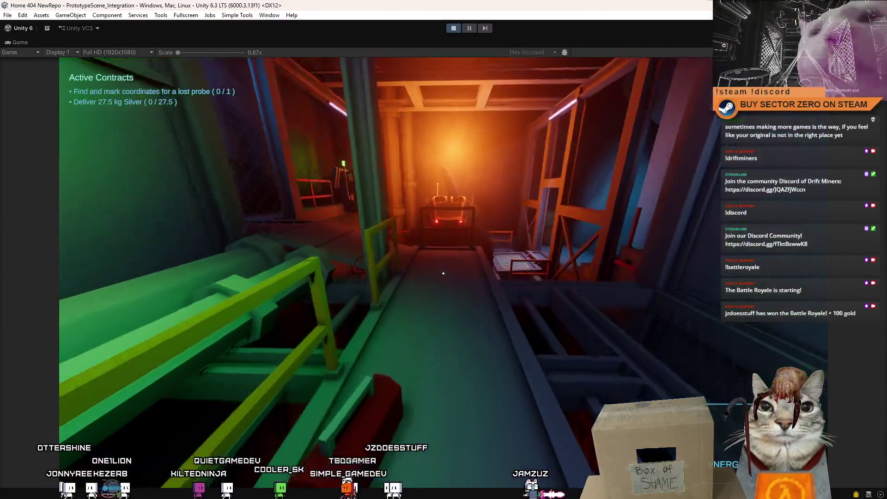
{"action": "key", "text": "w"}
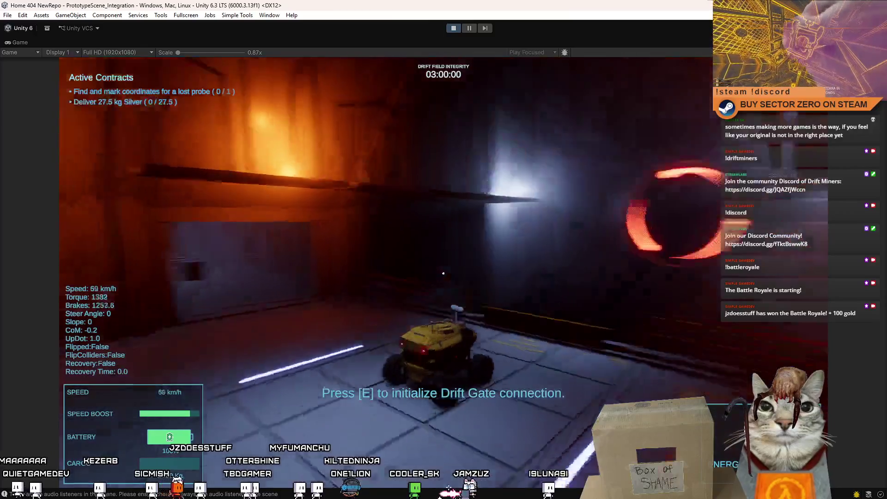
{"action": "key", "text": "s"}
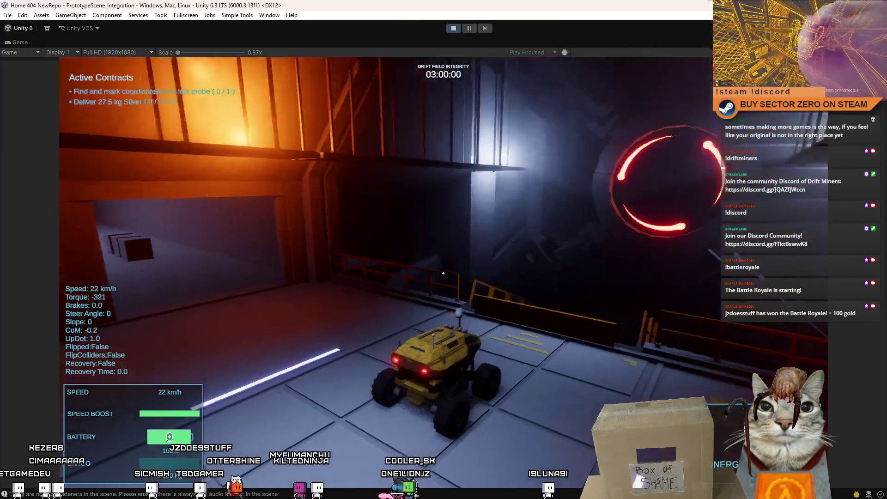
{"action": "key", "text": "w"}
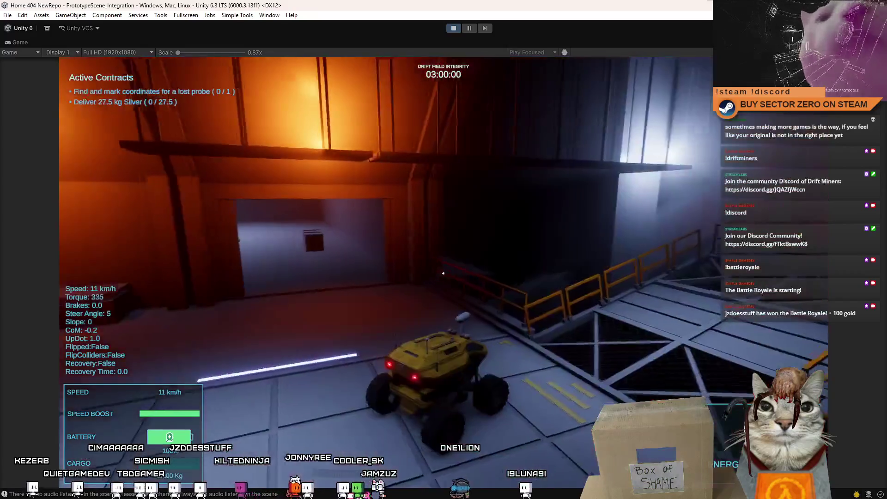
{"action": "key", "text": "d"}
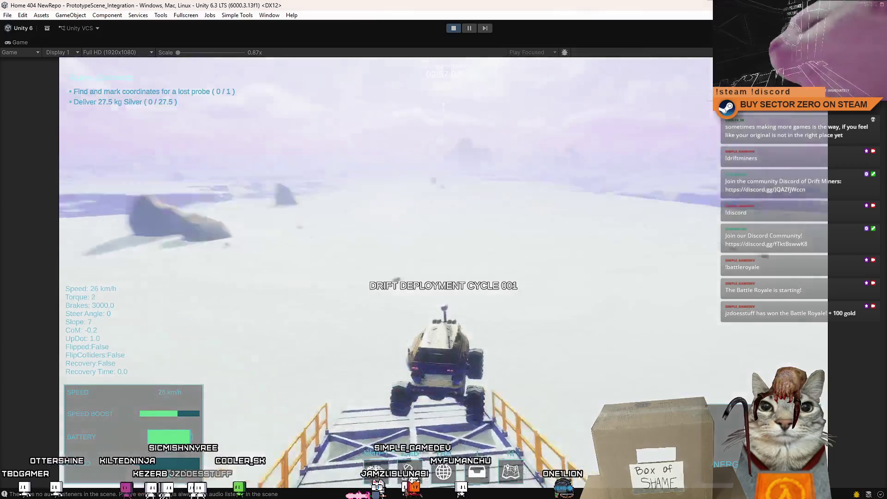
- Boost the rover left across the snow and briefly check the scan map
{"action": "key", "text": "w"}
{"action": "key", "text": "a"}
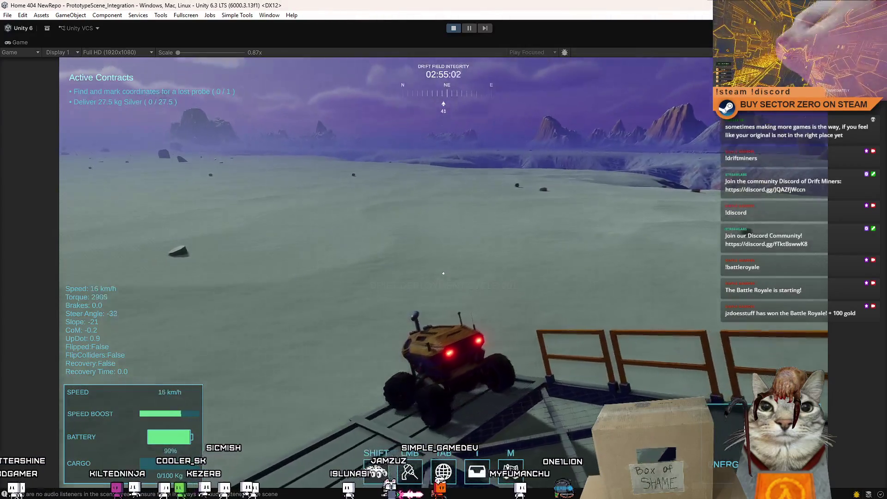
{"action": "key", "text": "shift"}
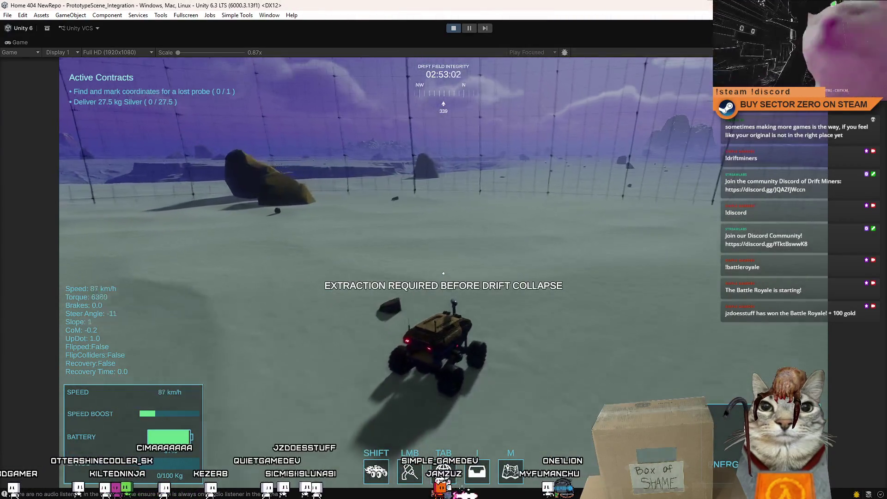
{"action": "key", "text": "d"}
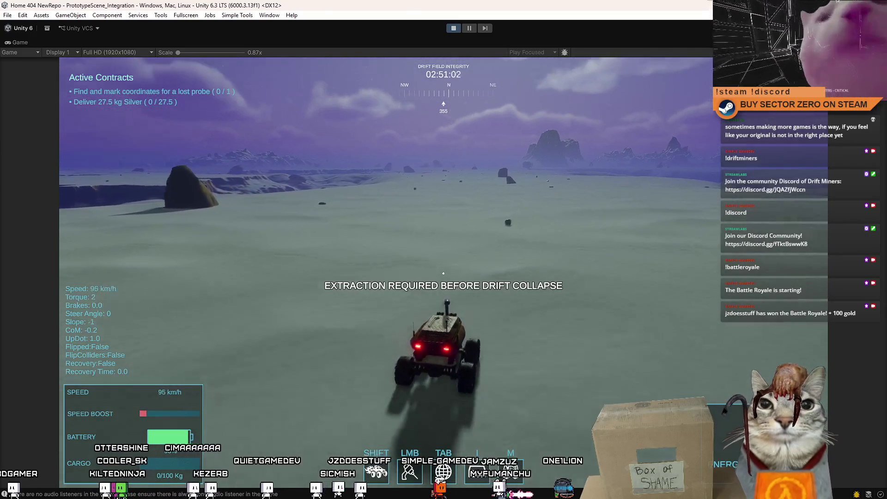
{"action": "key", "text": "m"}
{"action": "scroll", "coordinate": [466, 347], "scroll_direction": "down", "scroll_amount": 3}
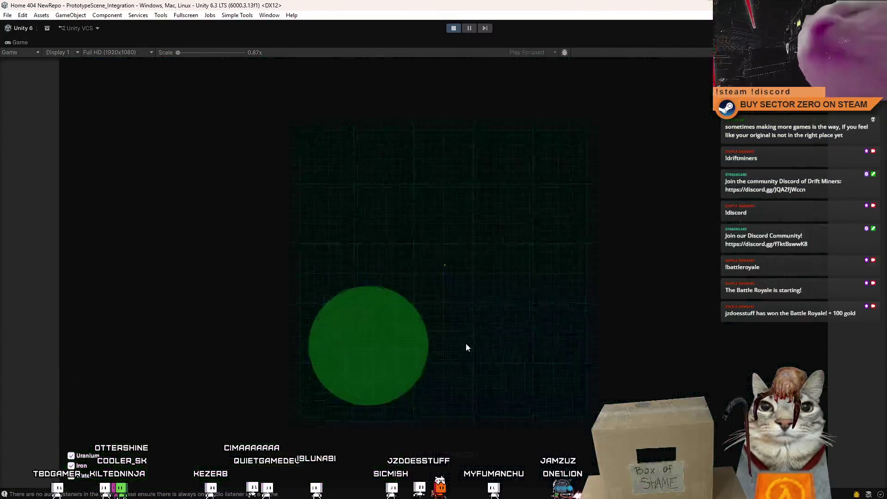
{"action": "scroll", "coordinate": [401, 301], "scroll_direction": "up", "scroll_amount": 3}
{"action": "key", "text": "Tab"}
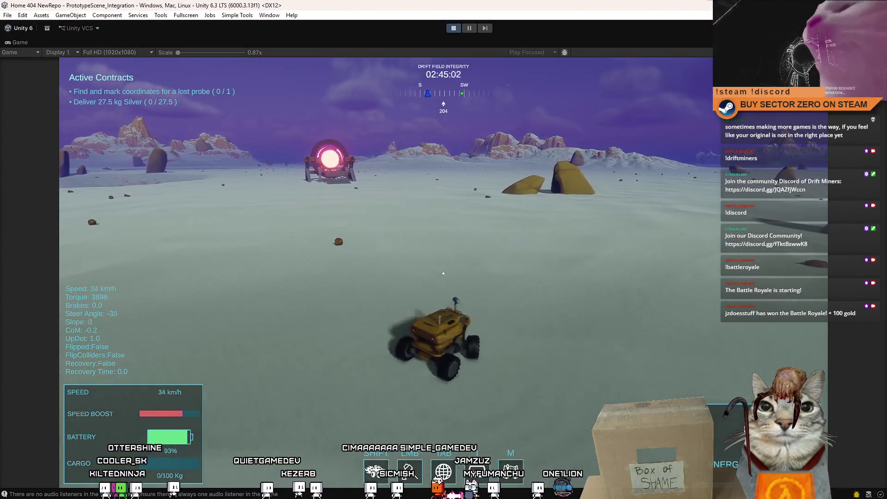
{"action": "key", "text": "Tab"}
{"action": "key", "text": "Tab"}
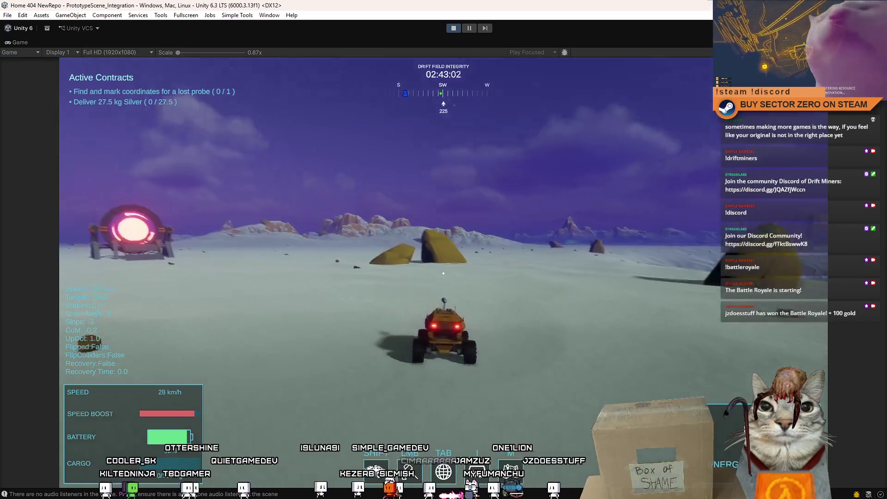
{"action": "key", "text": "Tab"}
{"action": "key", "text": "Tab"}
- Boost toward the rocks, check the map's resource filters, and head south across the snow
{"action": "key", "text": "shift+w"}
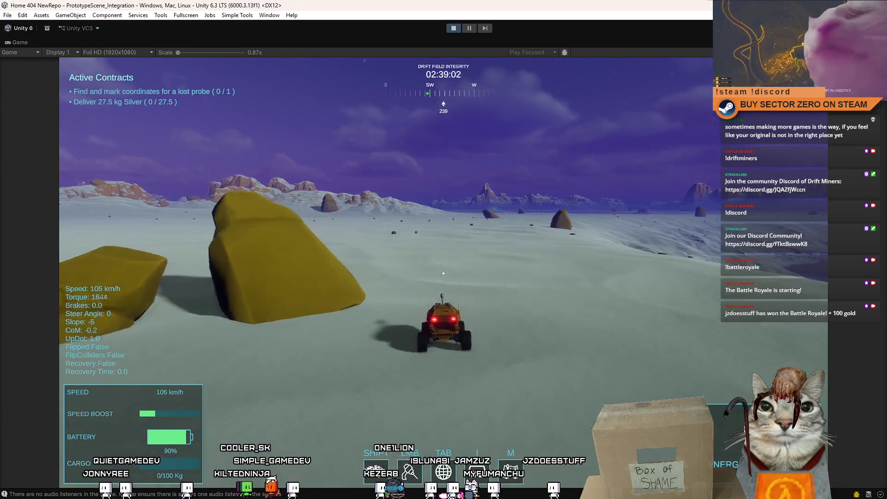
{"action": "key", "text": "Tab"}
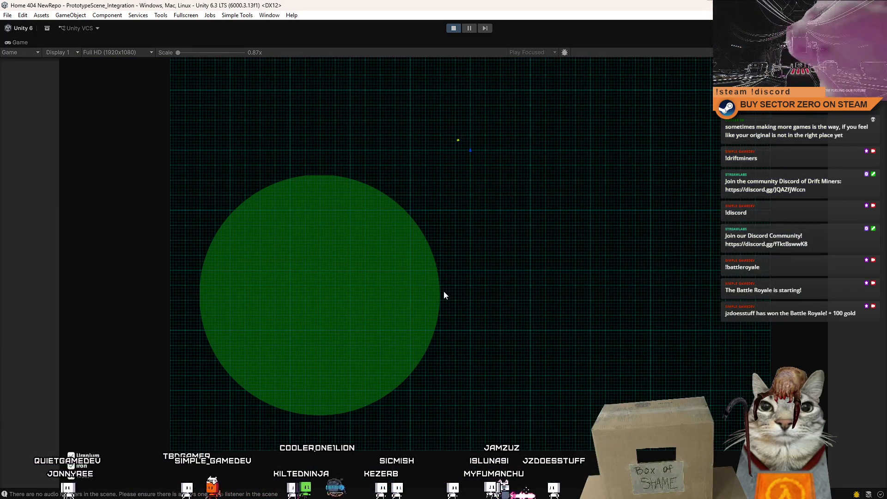
{"action": "key", "text": "Tab"}
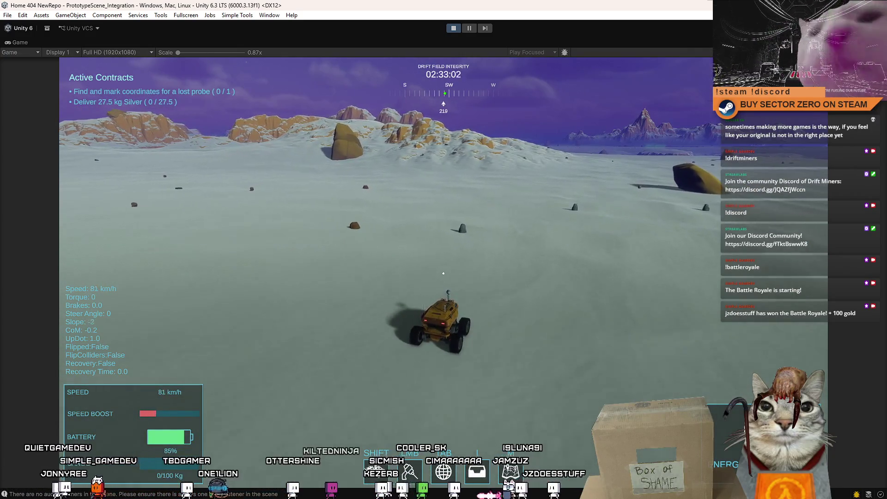
{"action": "key", "text": "w"}
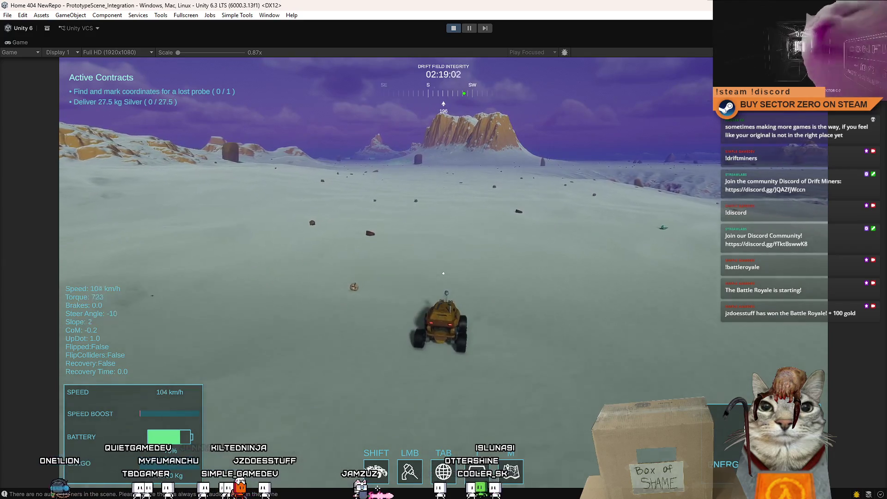
{"action": "key", "text": "m"}
{"action": "key", "text": "m"}
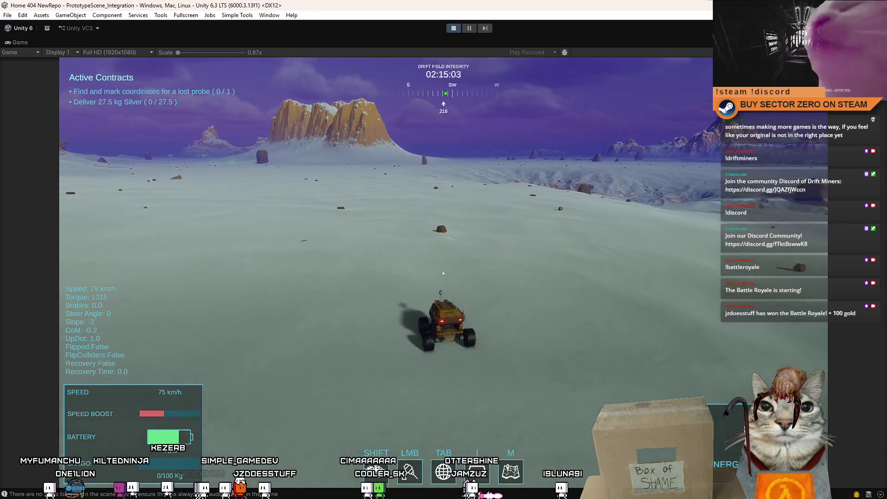
{"action": "key", "text": "a"}
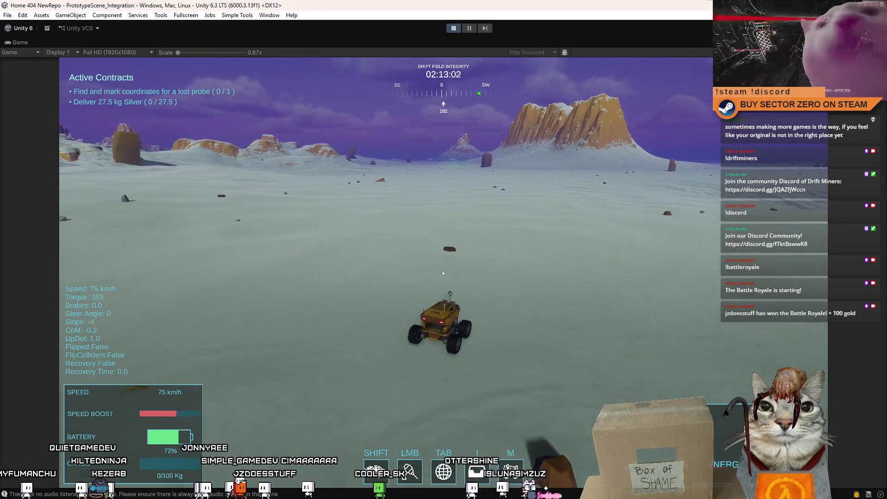
{"action": "key", "text": "d"}
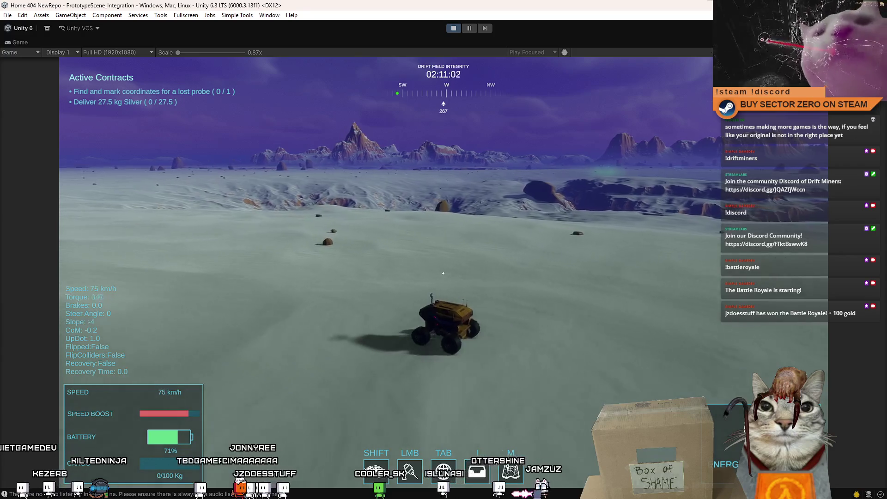
{"action": "key", "text": "a"}
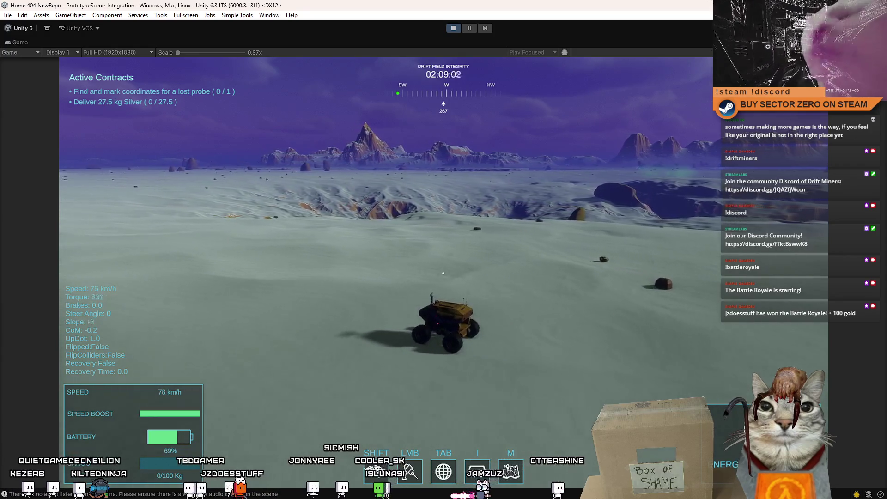
{"action": "key", "text": "w"}
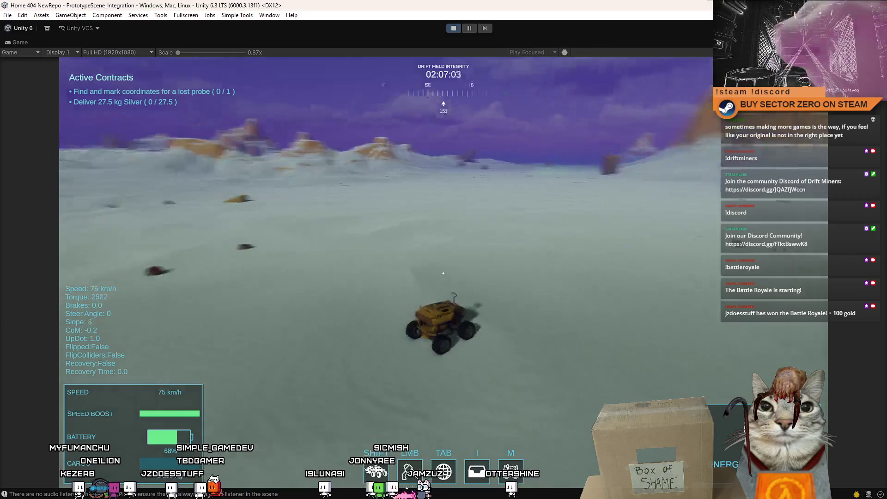
{"action": "key", "text": "shift"}
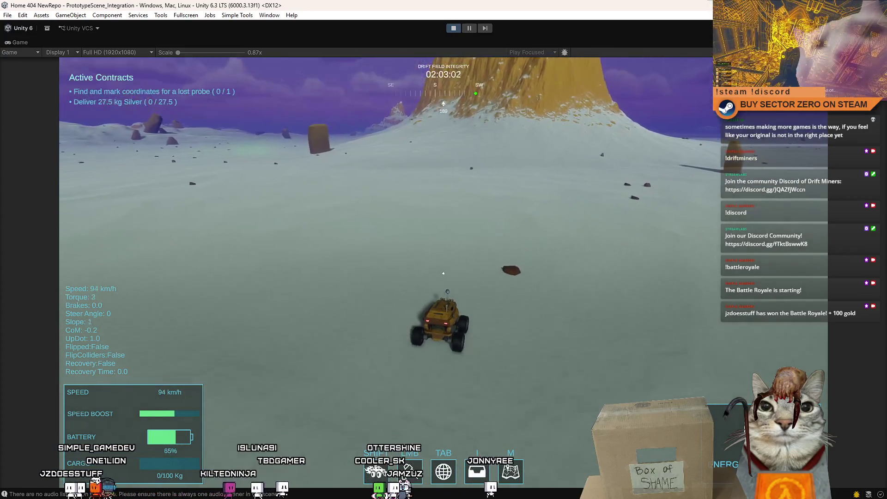
- Climb the slope, check the green target area on the map, and drive down to the probe wreck
{"action": "key", "text": "w"}
{"action": "key", "text": "a"}
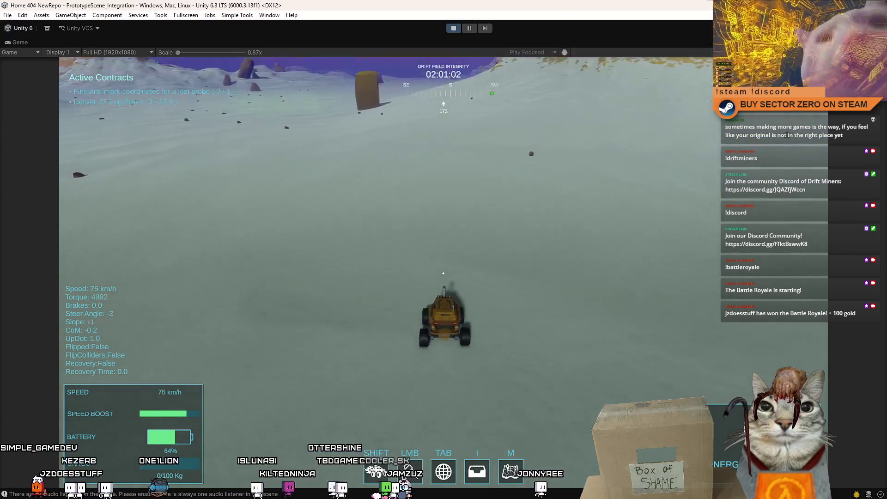
{"action": "key", "text": "w"}
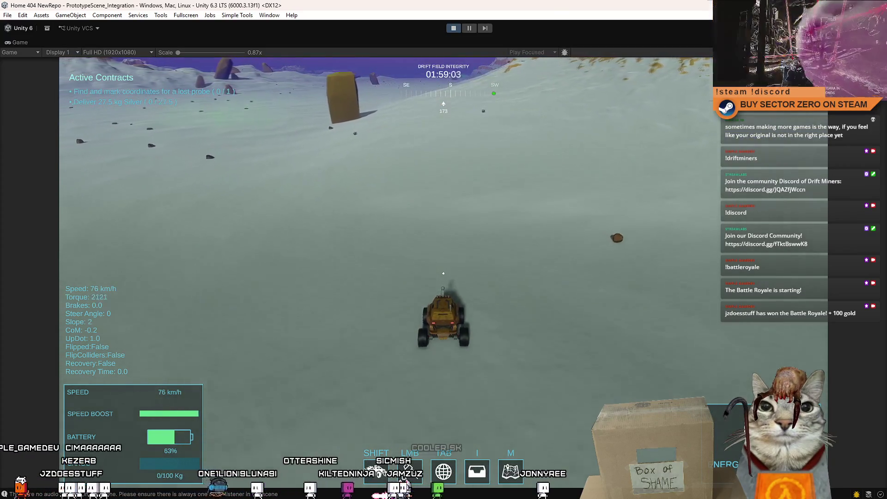
{"action": "key", "text": "w"}
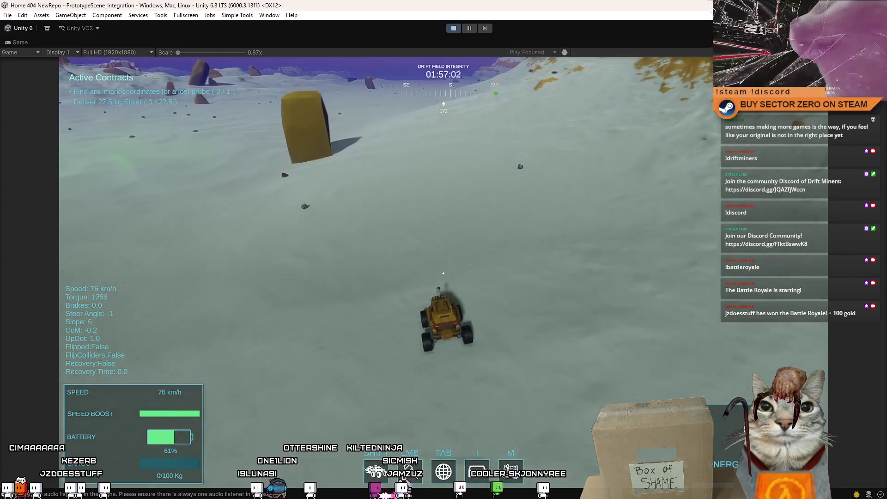
{"action": "key", "text": "m"}
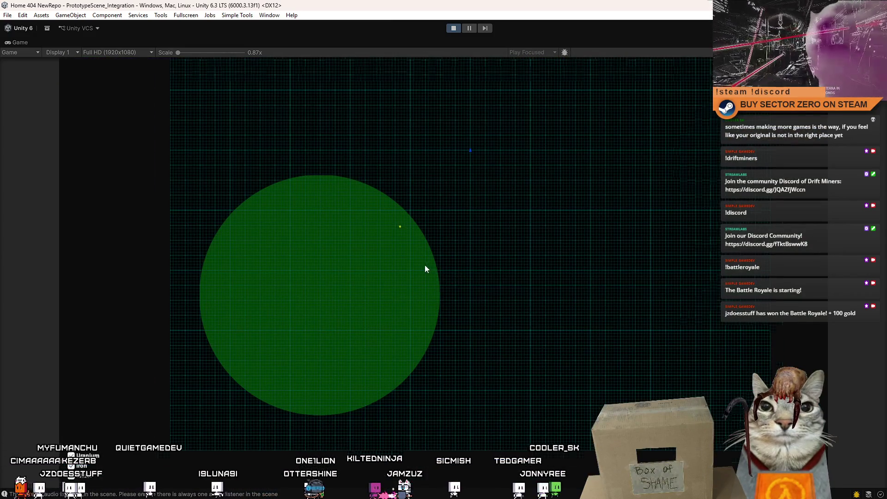
{"action": "key", "text": "m"}
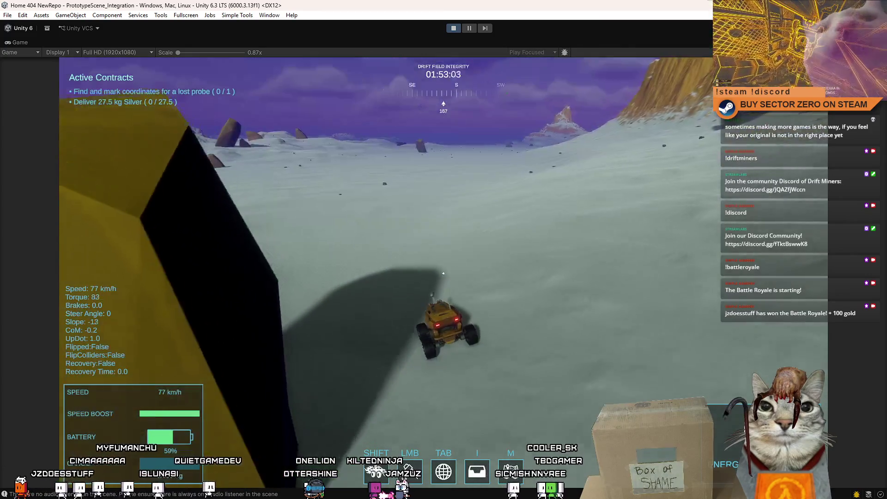
{"action": "key", "text": "w"}
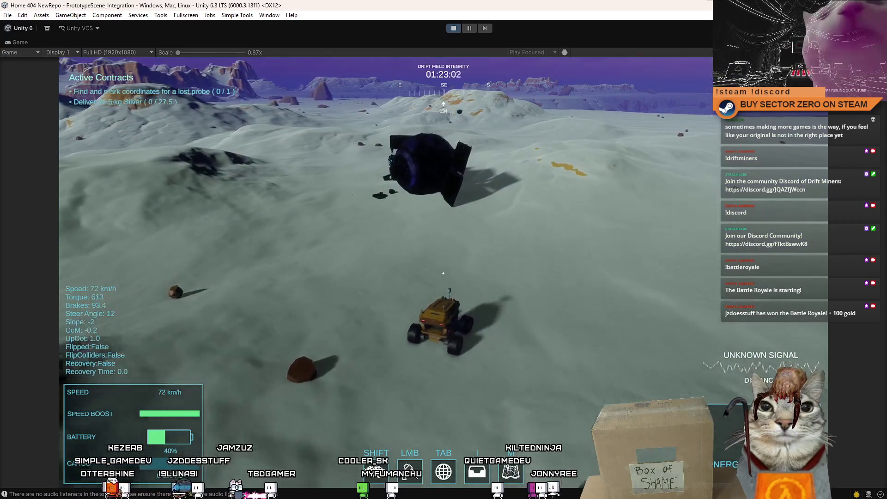
{"action": "key", "text": "a"}
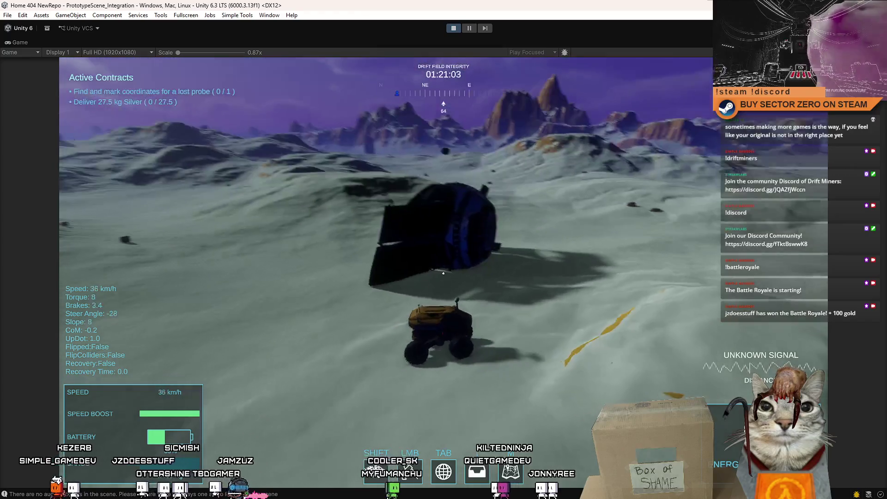
- Steer around the probe wreck and boost the rover north and right, away from it
{"action": "key", "text": "a"}
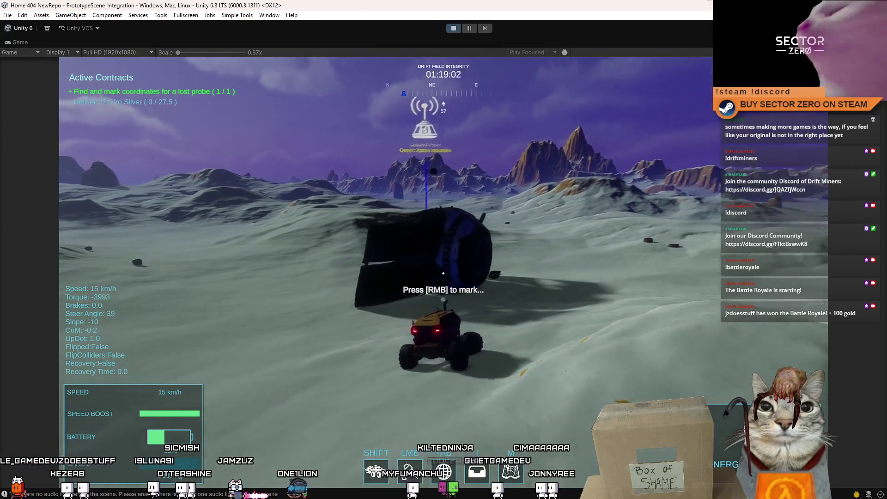
{"action": "key", "text": "shift+w"}
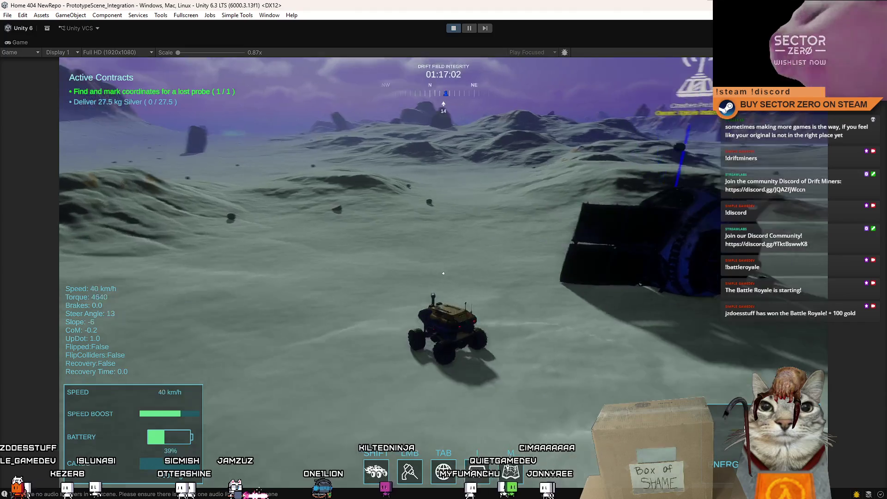
{"action": "key", "text": "shift+w"}
{"action": "key", "text": "shift+w"}
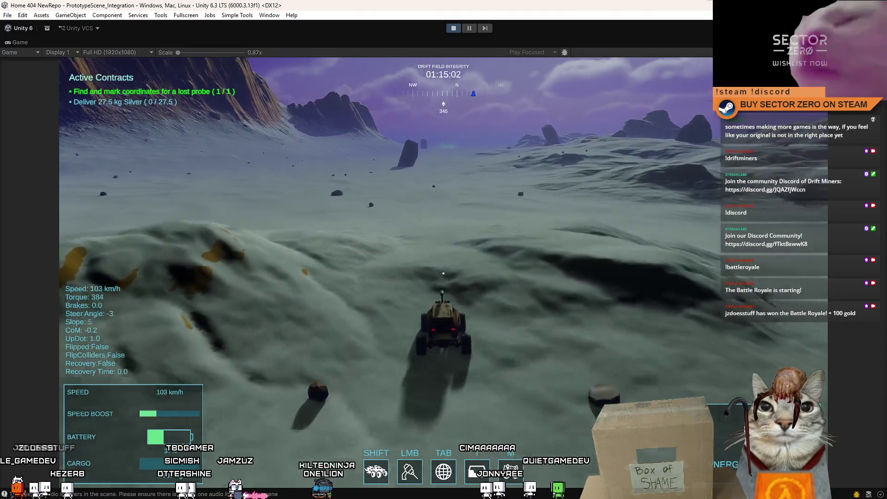
{"action": "key", "text": "shift+w"}
{"action": "key", "text": "d"}
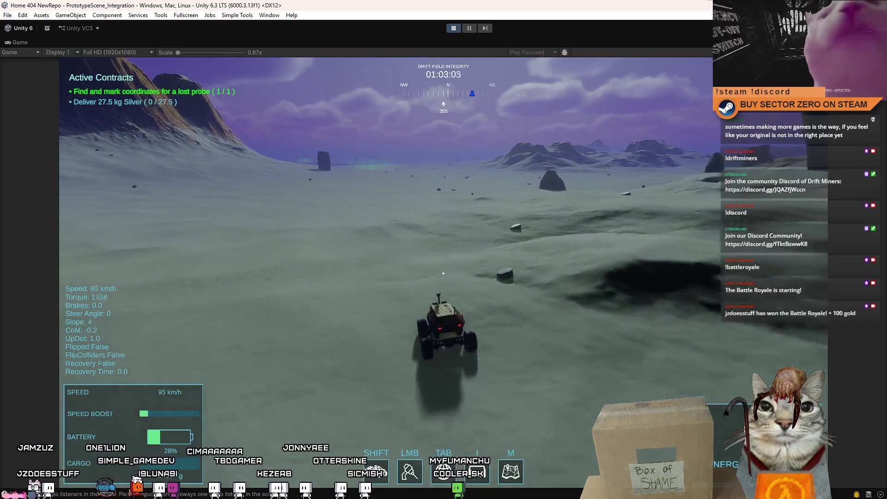
{"action": "key", "text": "d"}
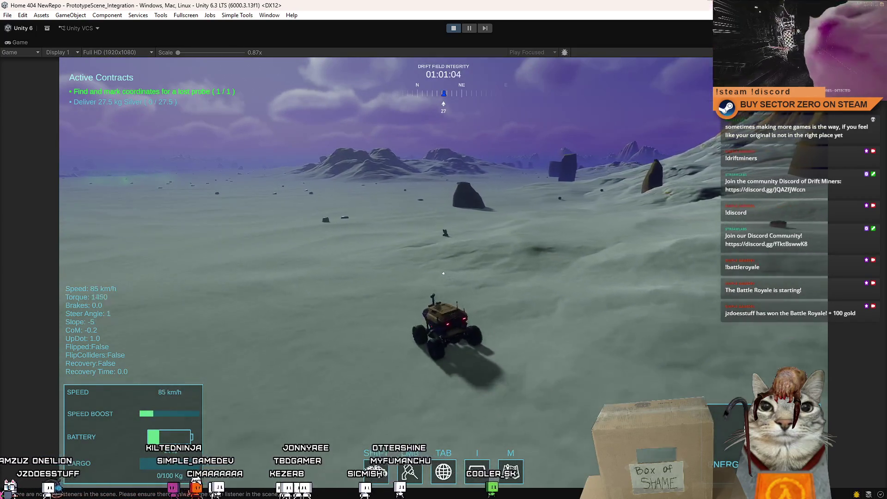
{"action": "key", "text": "w"}
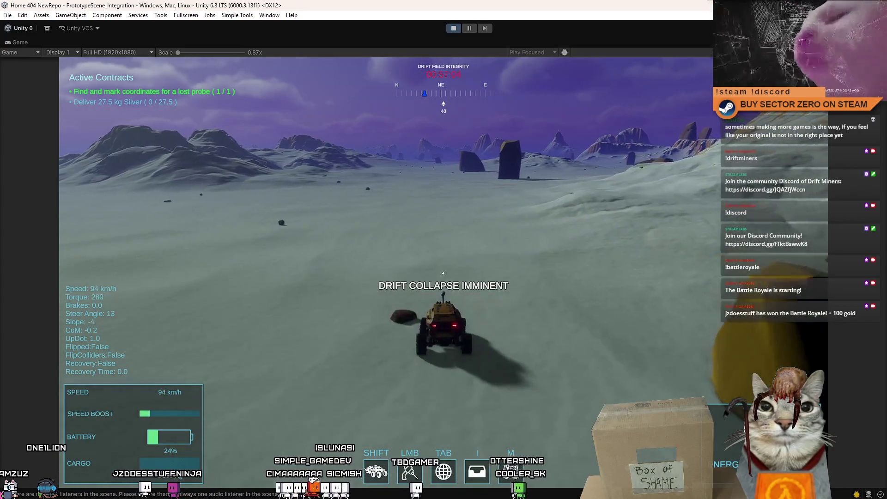
- Accelerate the rover back to the base and steer left toward the UNLOADER
{"action": "key", "text": "w"}
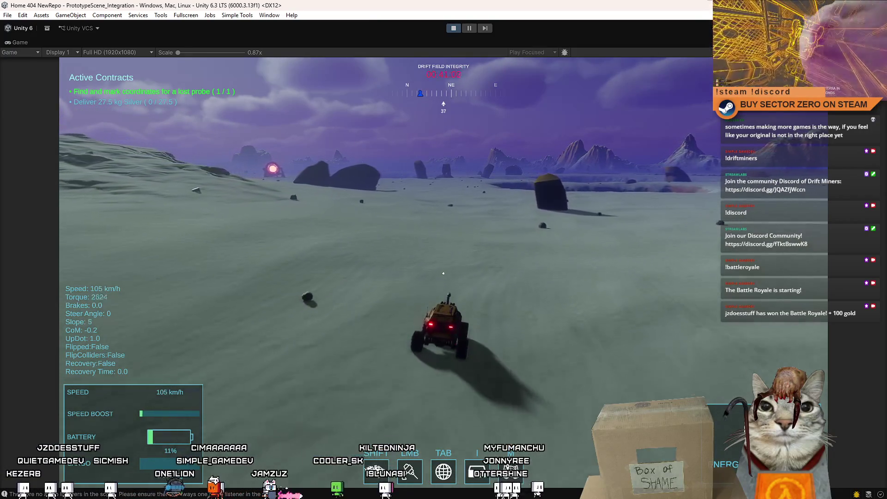
{"action": "key", "text": "a"}
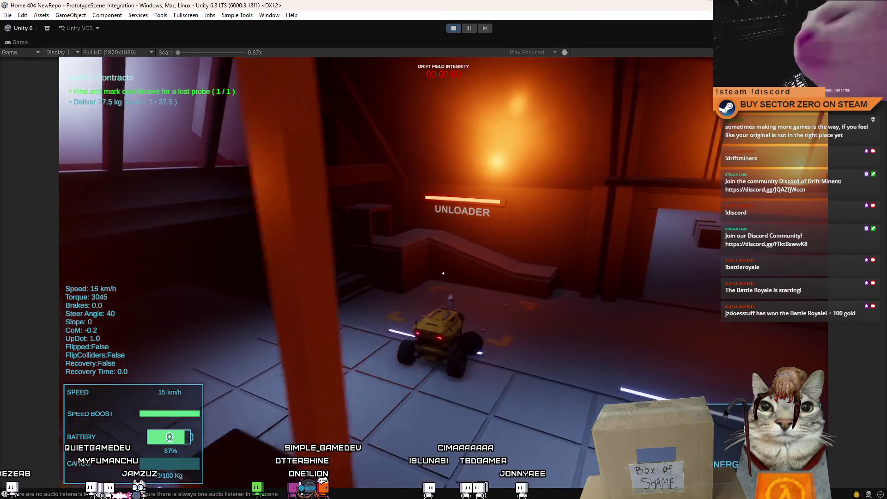
- Drive into the base, stop beside the test pads, reverse, and turn toward the cube
{"action": "key", "text": "w"}
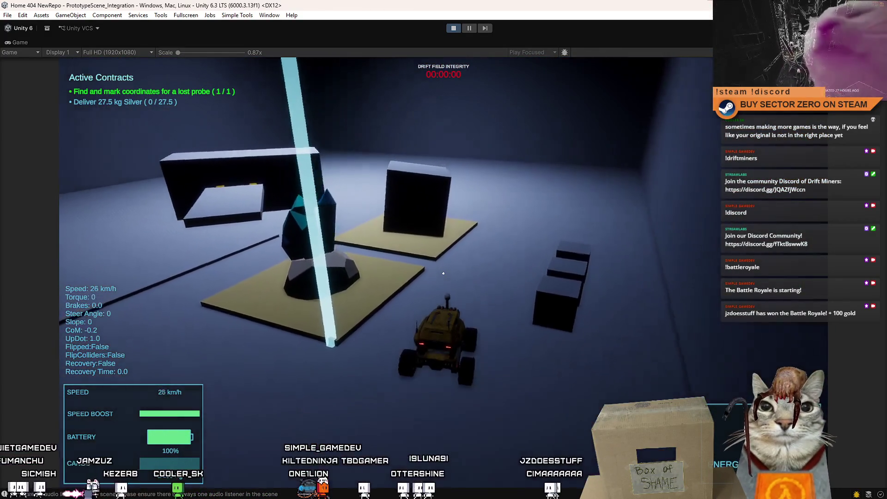
{"action": "key", "text": "s"}
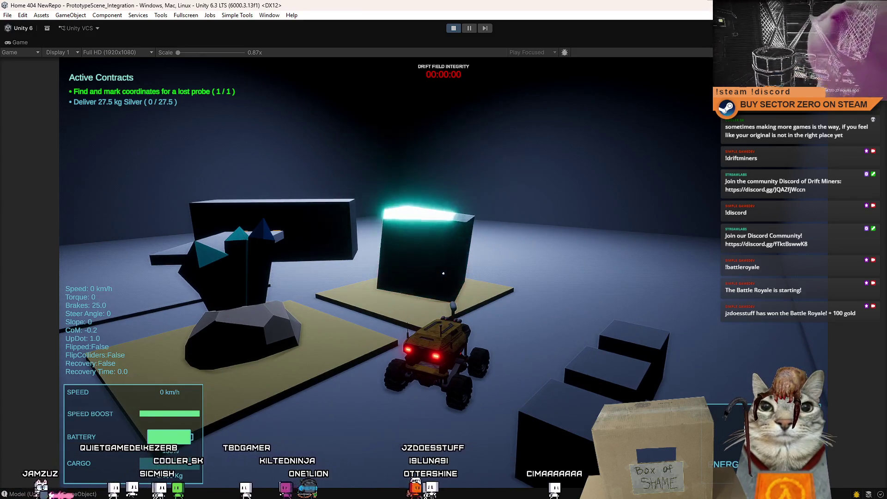
{"action": "key", "text": "s"}
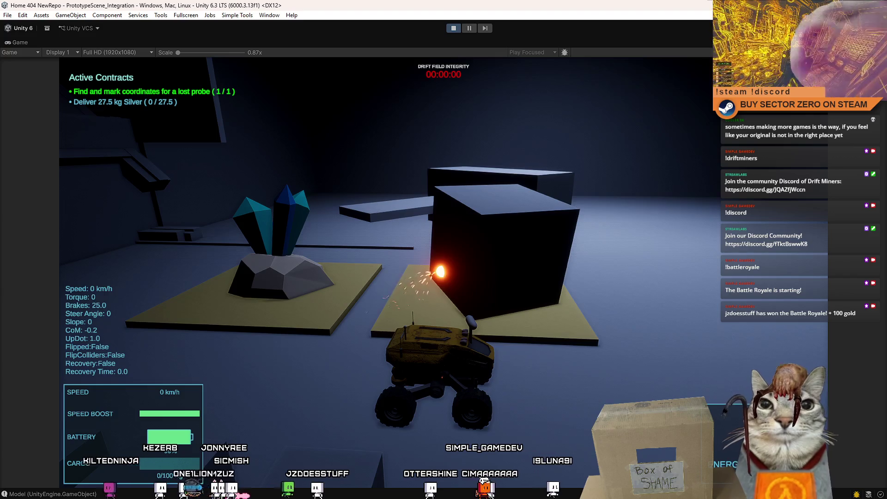
{"action": "key", "text": "w"}
{"action": "key", "text": "a"}
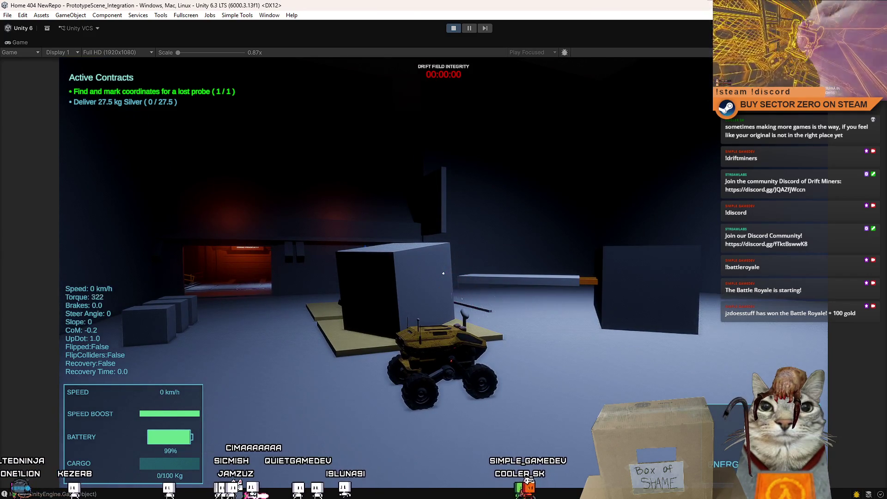
{"action": "key", "text": "w"}
{"action": "key", "text": "a"}
{"action": "key", "text": "s"}
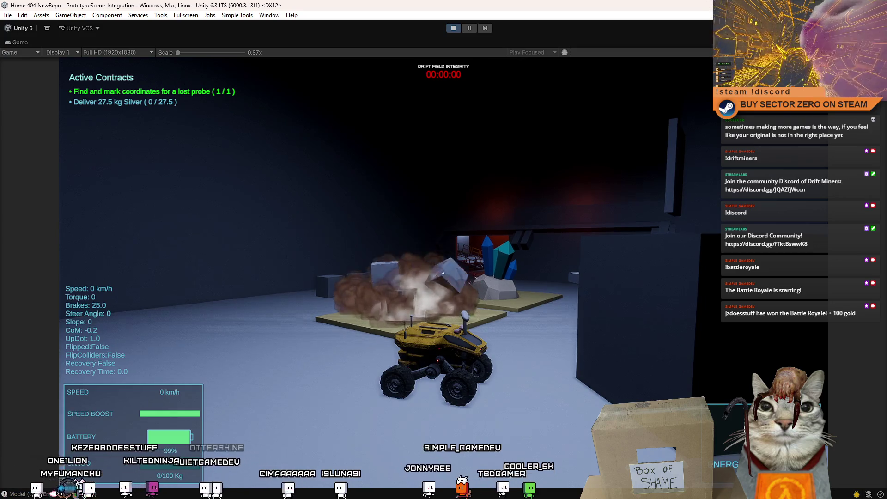
- Back away, drive toward the yellow pads, then swing left toward the Cargo Processor hangar
{"action": "key", "text": "w"}
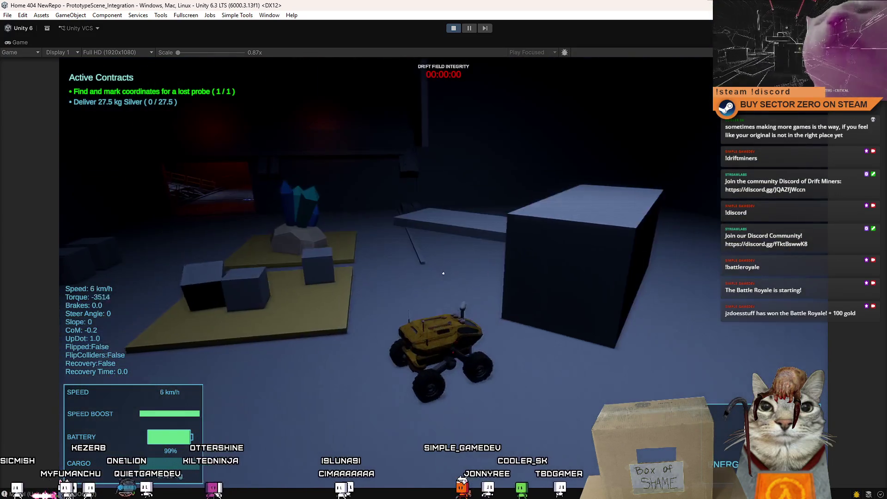
{"action": "key", "text": "a"}
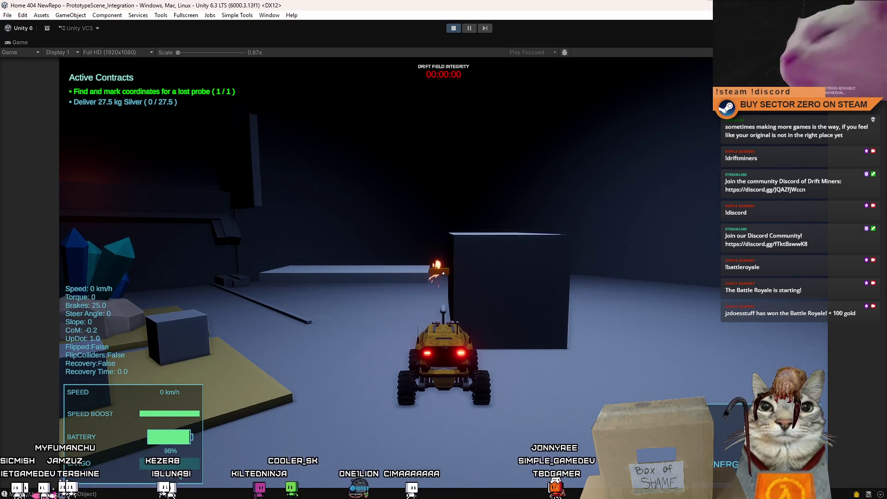
{"action": "key", "text": "w"}
{"action": "key", "text": "a"}
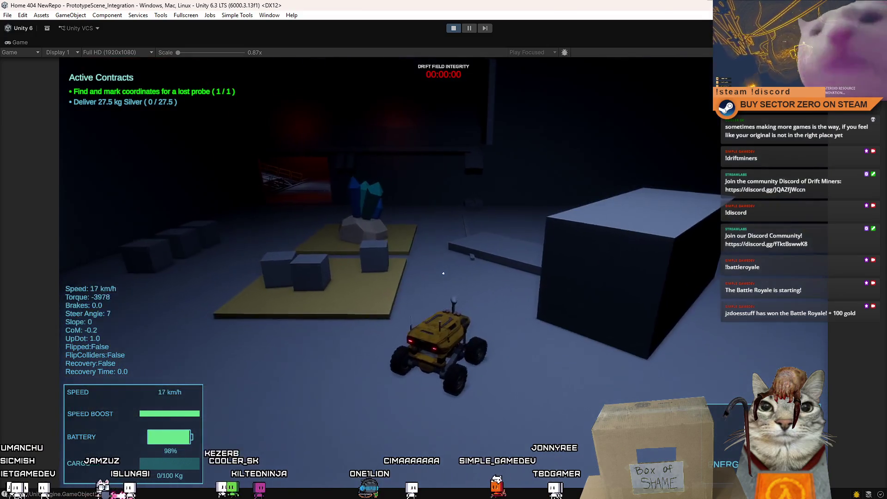
{"action": "key", "text": "d"}
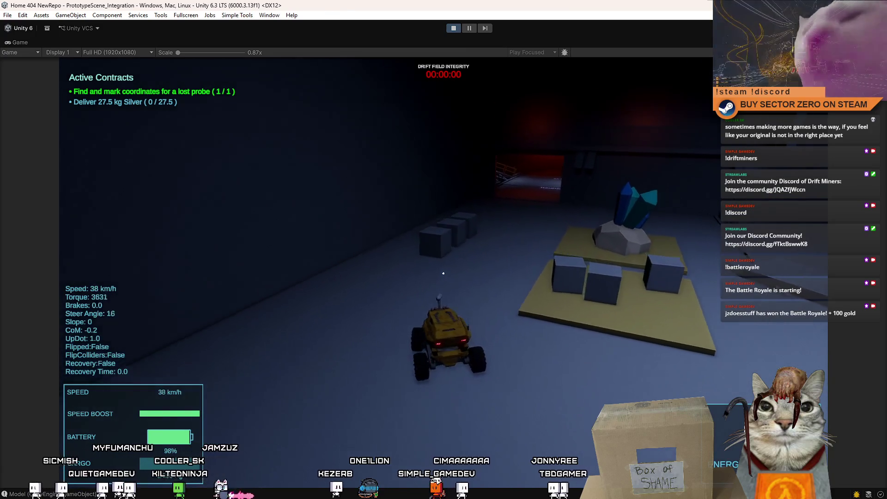
{"action": "key", "text": "s"}
{"action": "key", "text": "a"}
{"action": "key", "text": "w"}
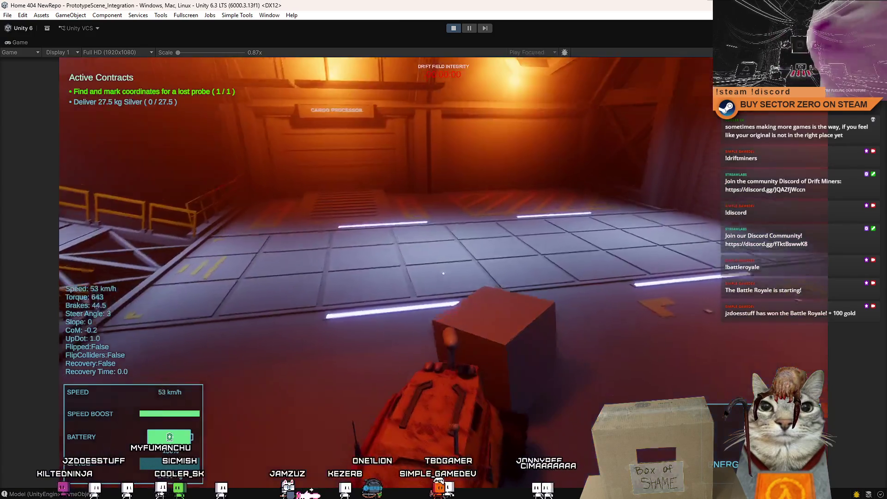
- Drive around the cube in the Cargo Processor hangar, braking and reversing toward the gate and crate
{"action": "key", "text": "d"}
{"action": "key", "text": "a"}
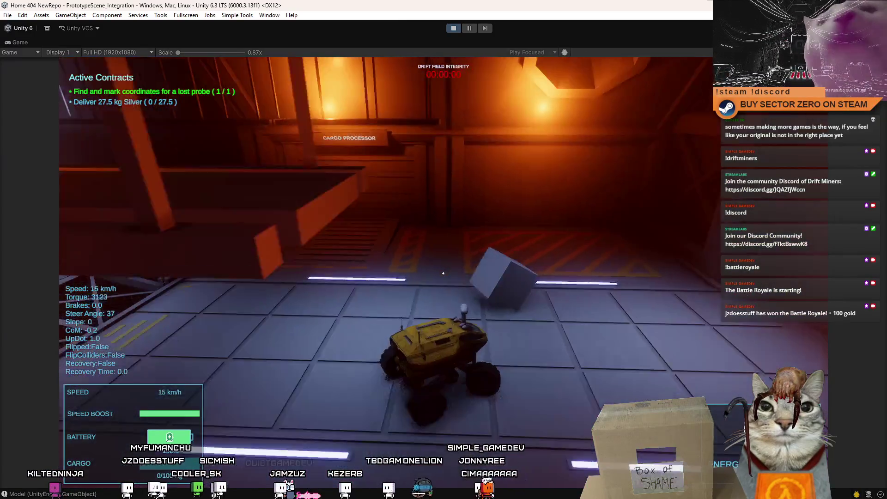
{"action": "key", "text": "s"}
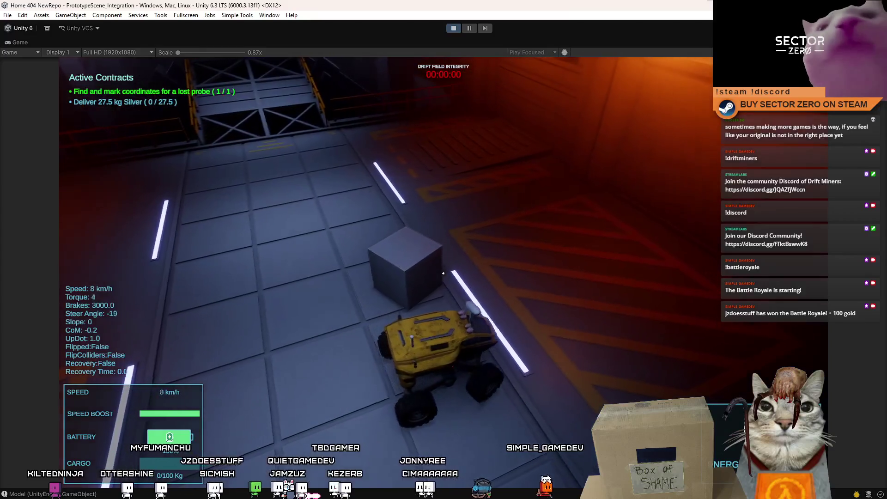
{"action": "key", "text": "w"}
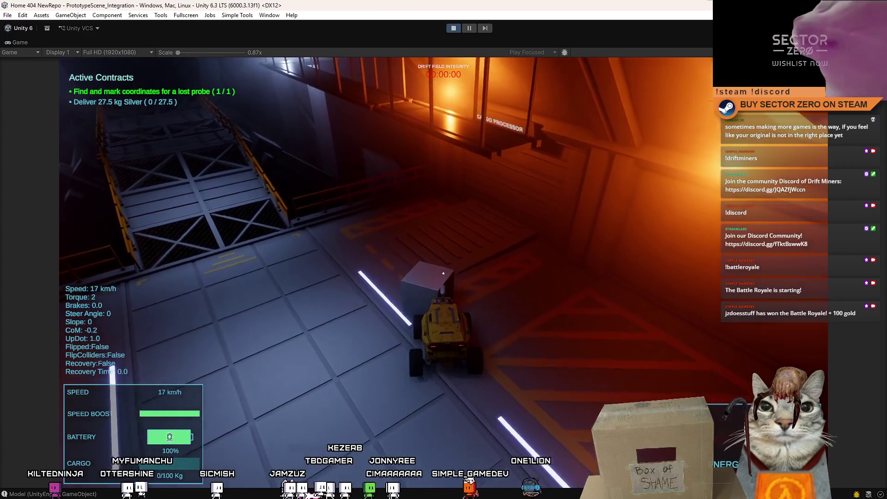
{"action": "key", "text": "s"}
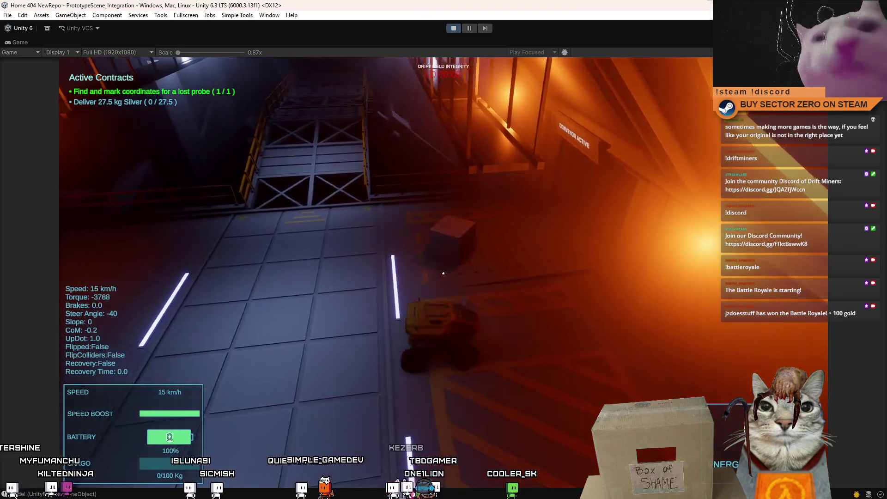
{"action": "key", "text": "d"}
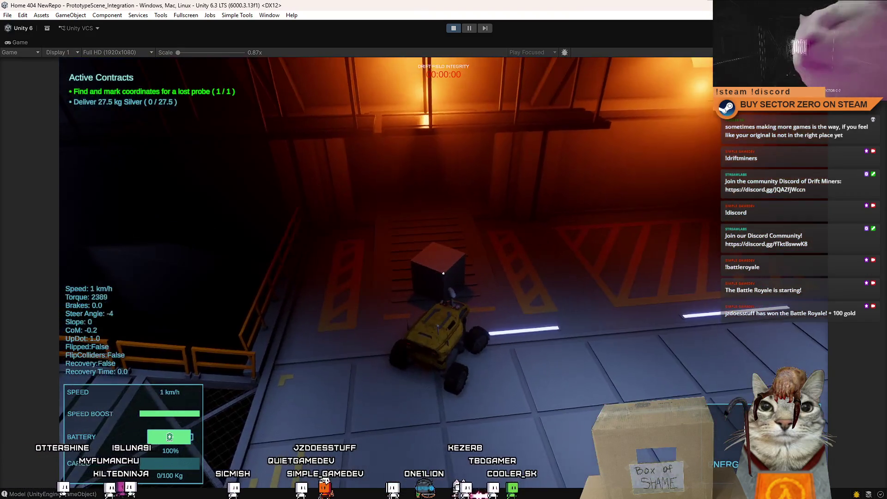
{"action": "key", "text": "s"}
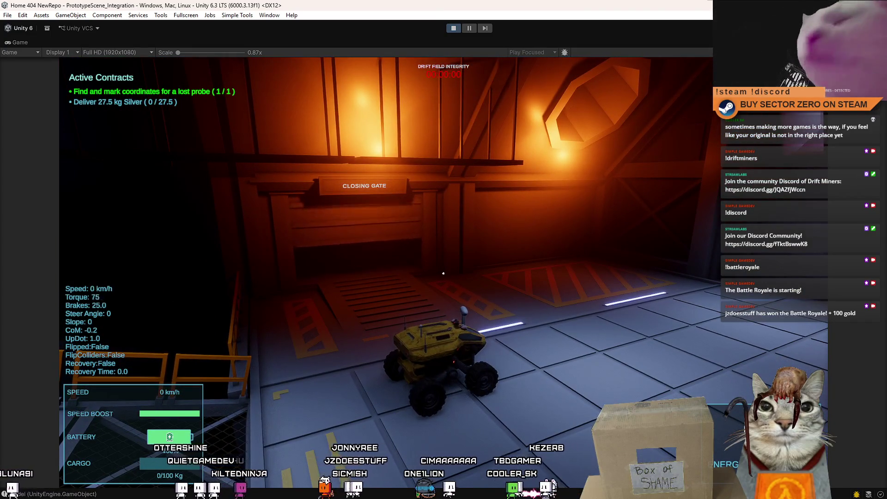
{"action": "key", "text": "w"}
{"action": "key", "text": "d"}
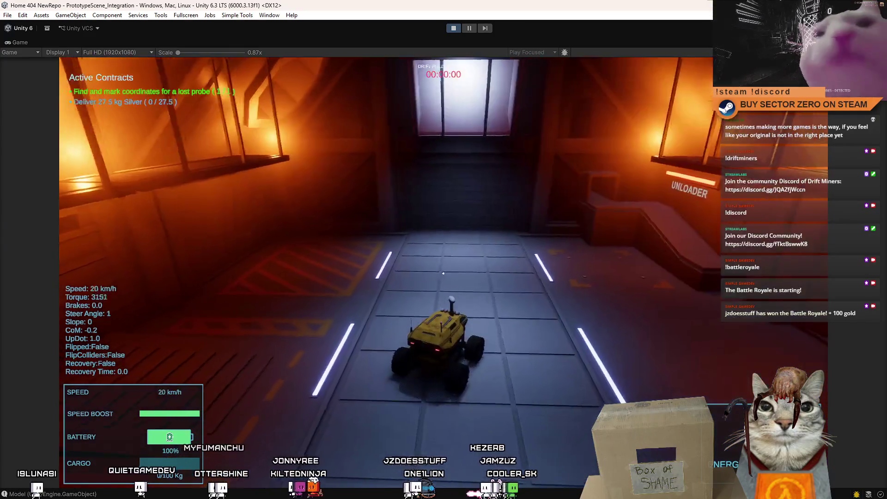
- Slide-brake, reverse, drive past the Unloader into the office-area tunnel, then stop Play mode
{"action": "key", "text": "space"}
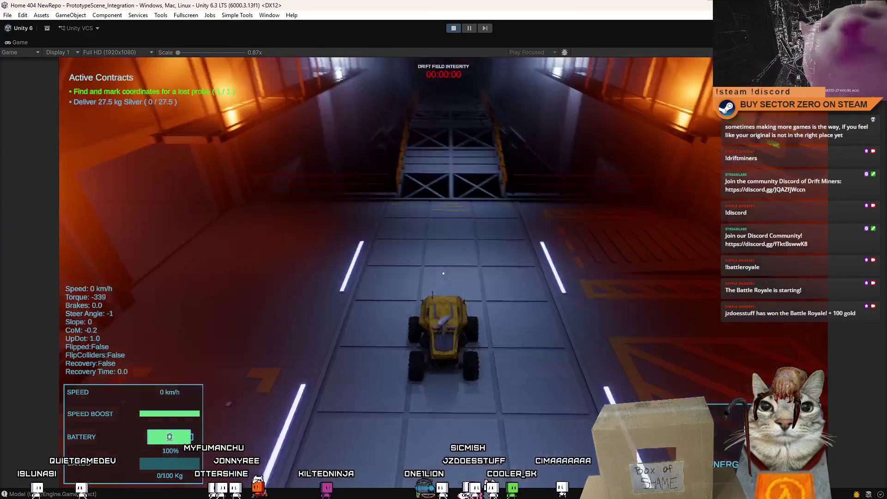
{"action": "key", "text": "space"}
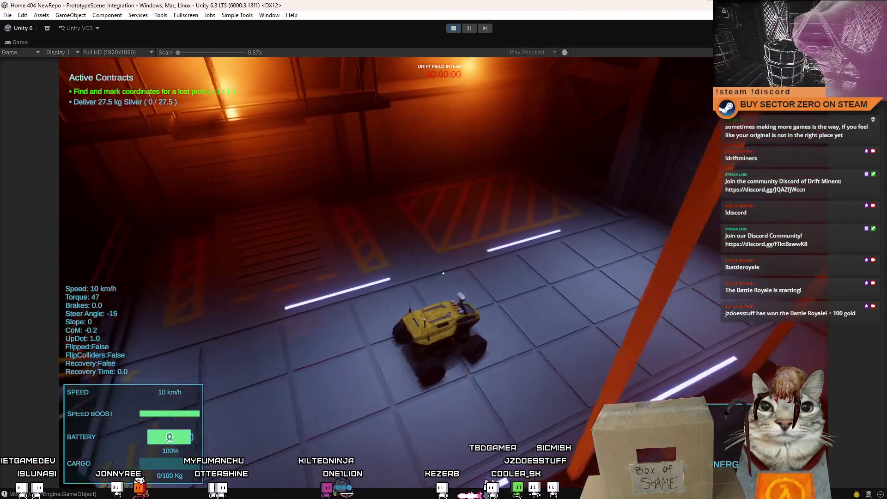
{"action": "key", "text": "s"}
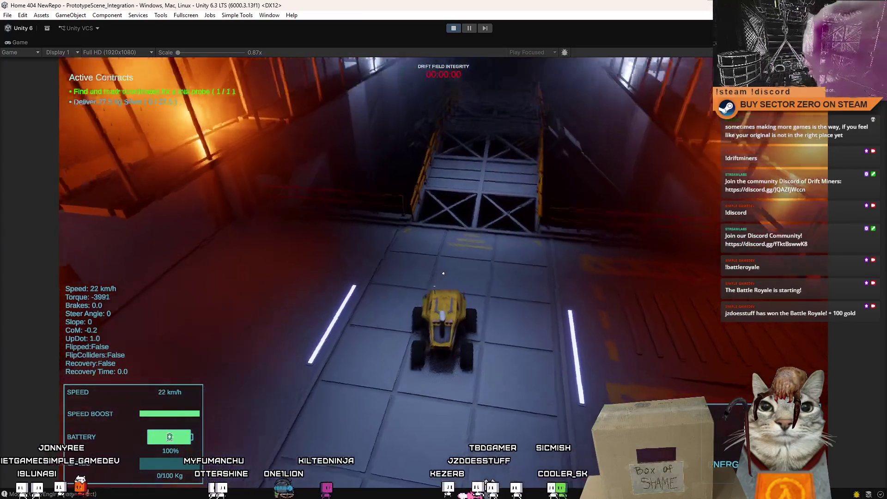
{"action": "key", "text": "w"}
{"action": "key", "text": "d"}
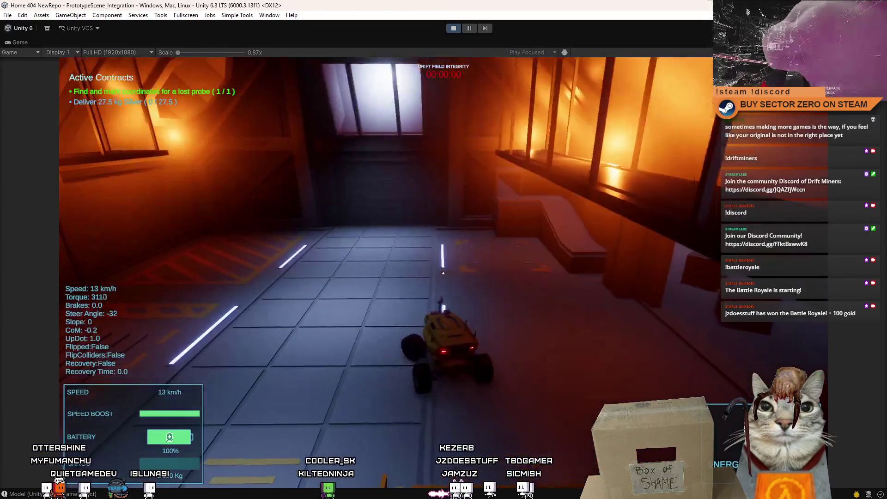
{"action": "key", "text": "d"}
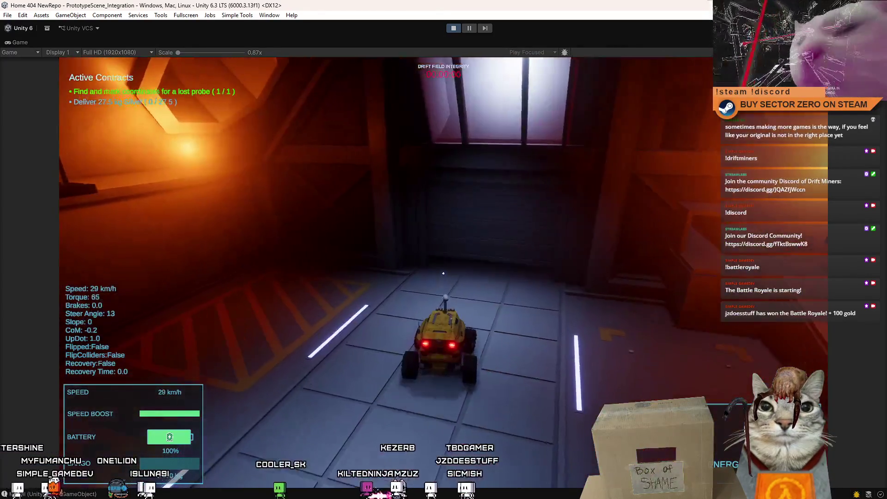
{"action": "key", "text": "s"}
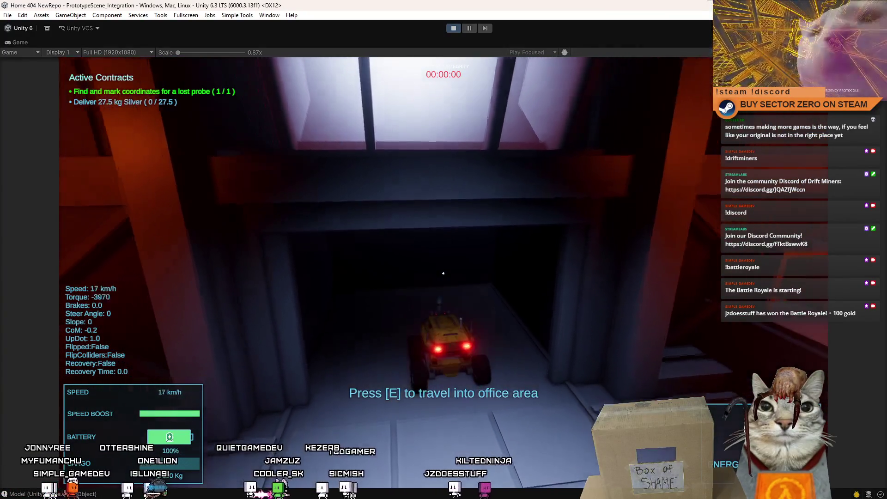
{"action": "key", "text": "w"}
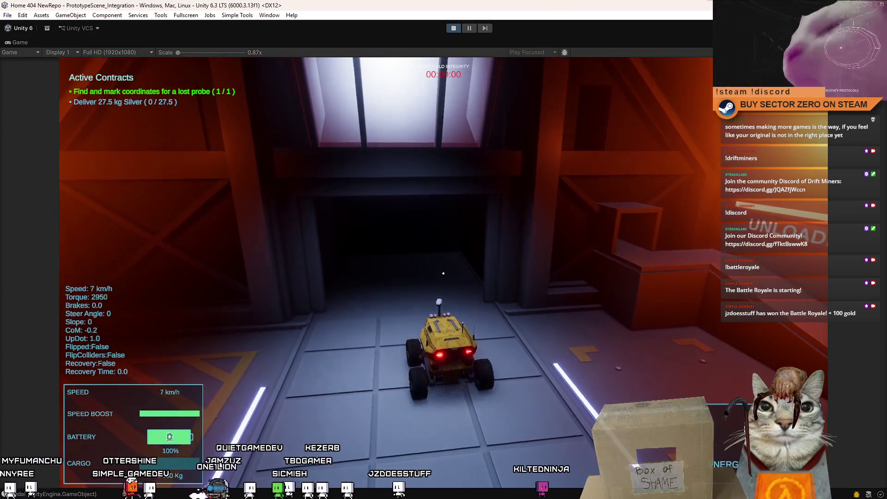
{"action": "key", "text": "s"}
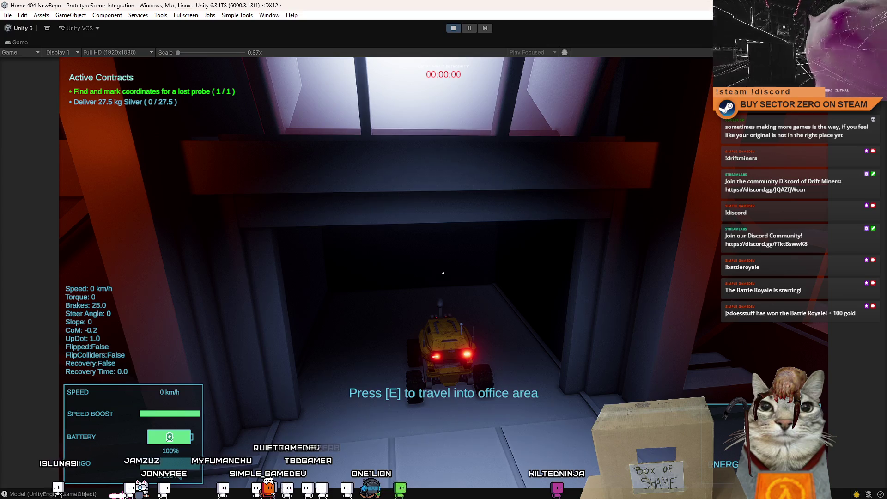
{"action": "key", "text": "Escape"}
{"action": "left_click", "coordinate": [454, 29]}
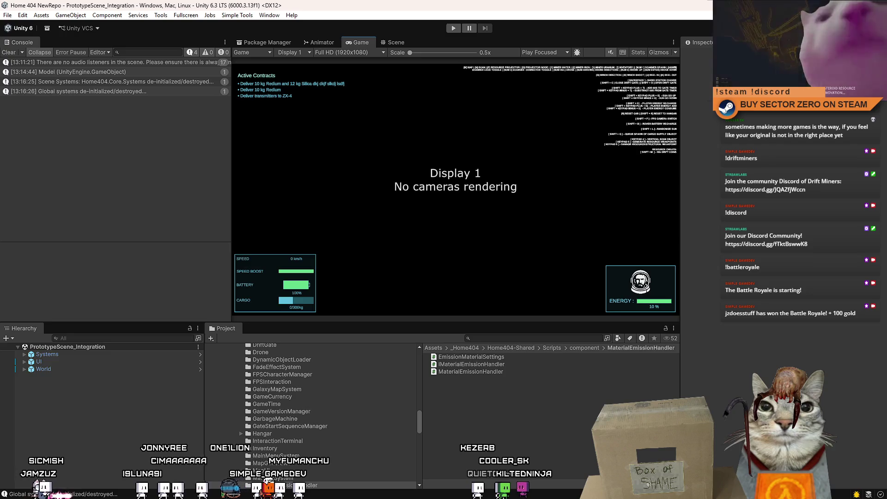
- Switch to Sourcetree and scroll the history of branch 406_VerticalResourceScanEffect
{"action": "key", "text": "alt+Tab"}
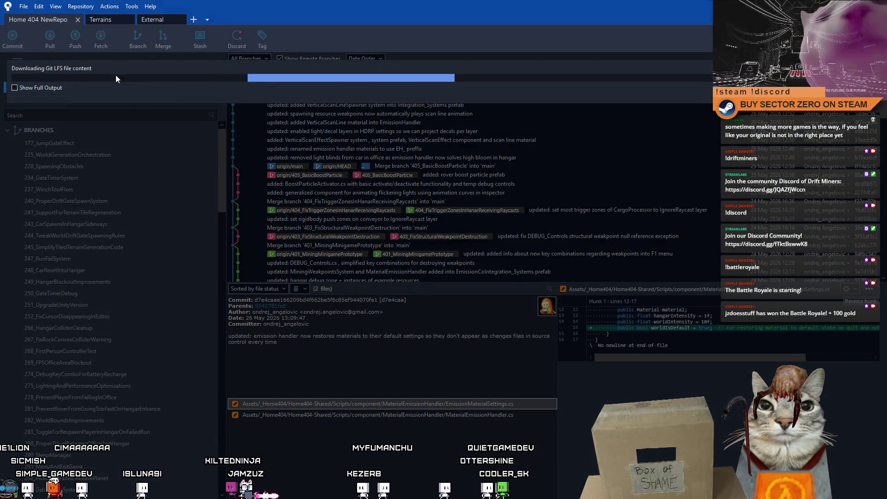
{"action": "scroll", "coordinate": [224, 148], "scroll_direction": "down", "scroll_amount": 10}
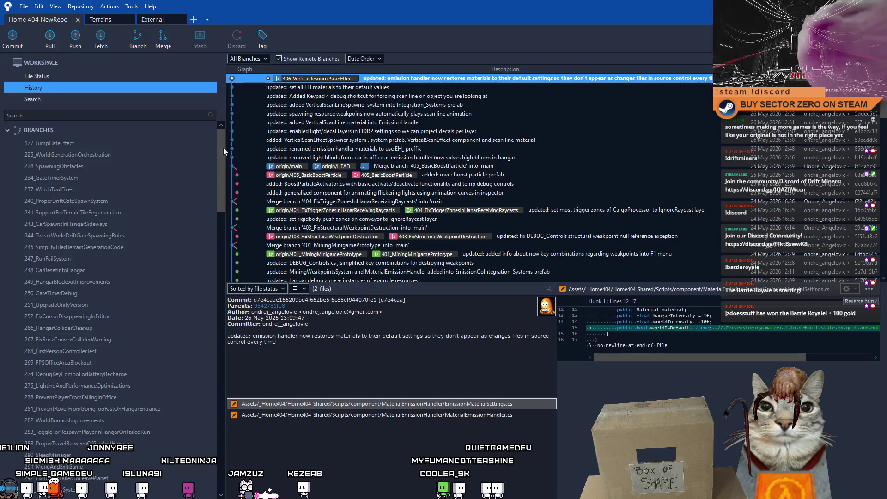
- Push the 406_VerticalResourceScanEffect branch to origin with tracking enabled
{"action": "scroll", "coordinate": [221, 341], "scroll_direction": "down", "scroll_amount": 8}
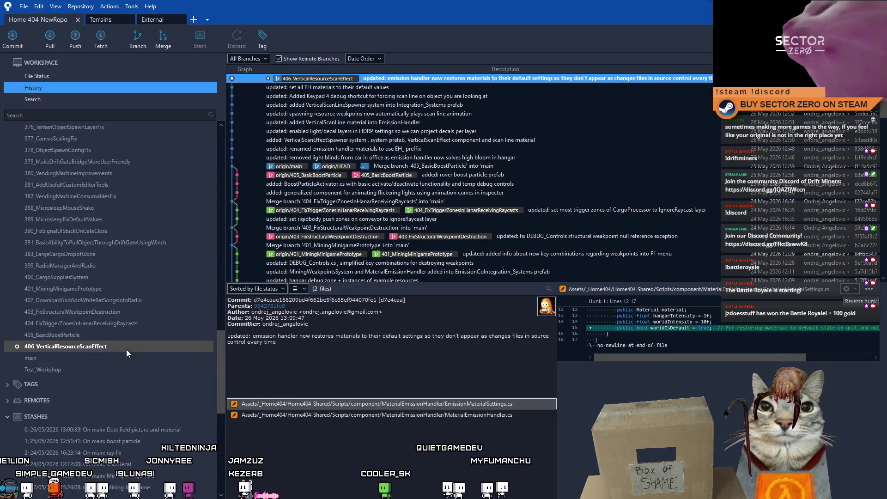
{"action": "left_click", "coordinate": [76, 42]}
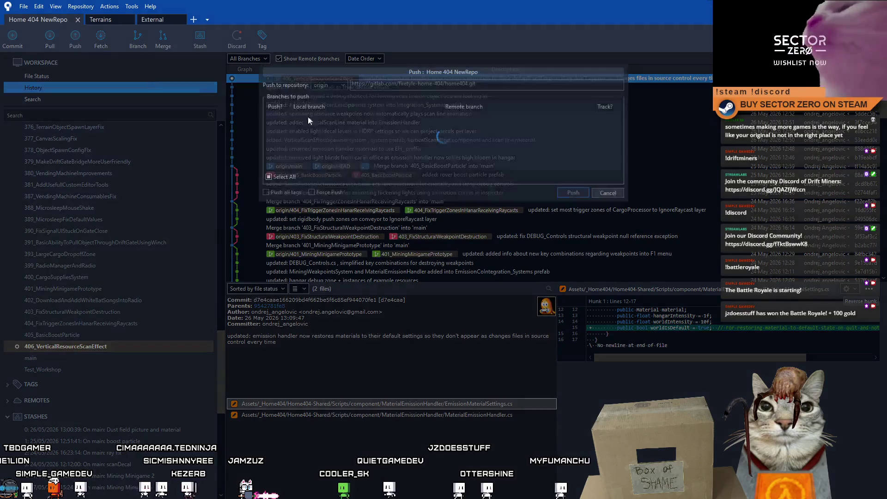
{"action": "left_click_drag", "start_coordinate": [618, 132], "coordinate": [614, 262]}
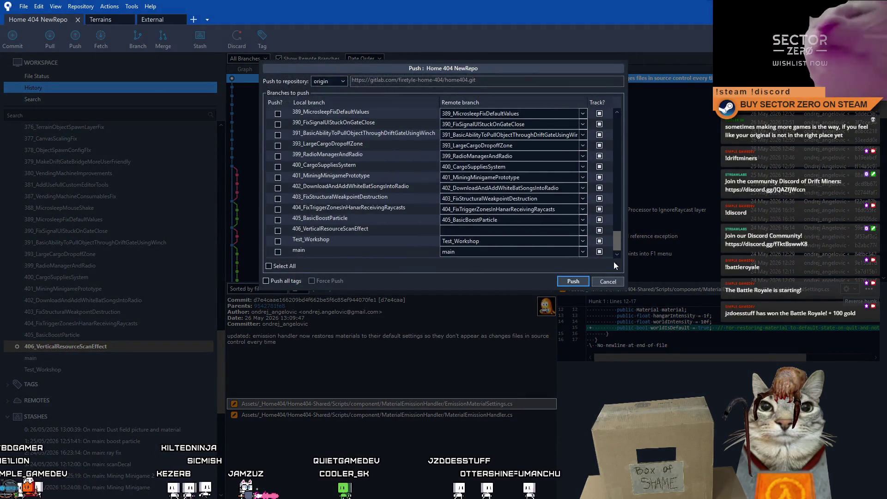
{"action": "left_click", "coordinate": [277, 231]}
{"action": "left_click", "coordinate": [572, 284]}
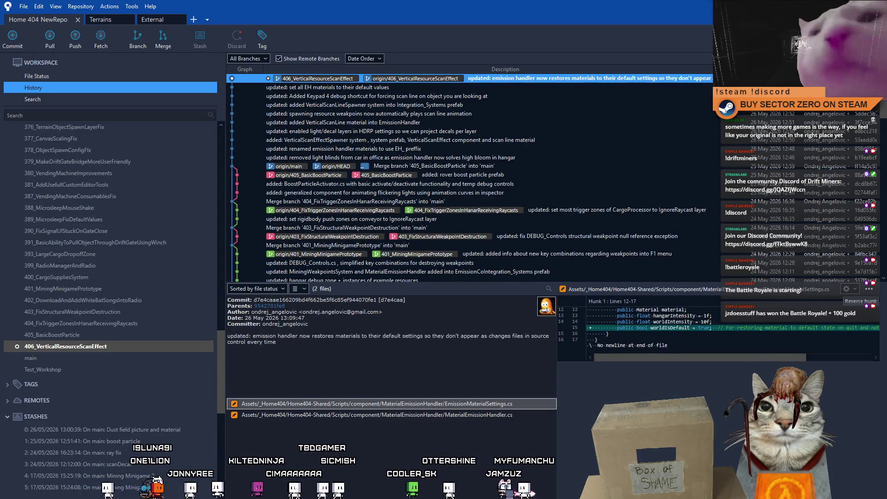
{"action": "key", "text": "alt+Tab"}
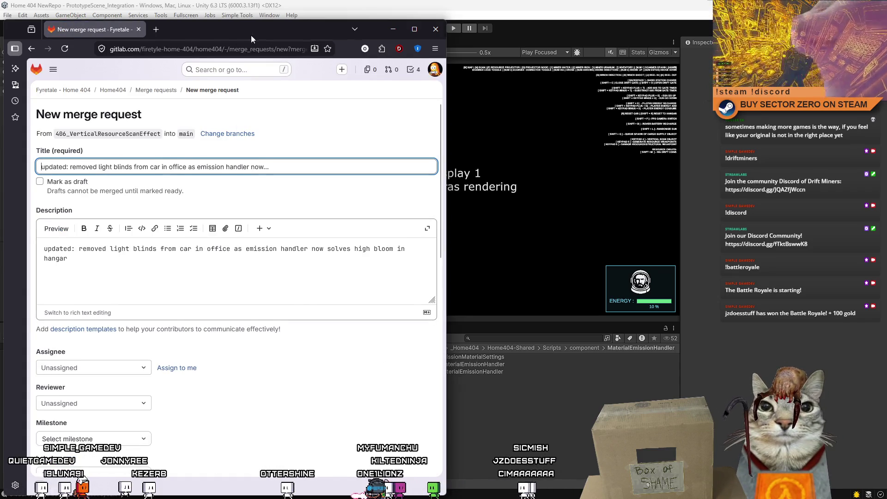
- Create merge request !211 assigned to yourself, merge it into main, and close the browser
{"action": "left_click_drag", "start_coordinate": [254, 35], "coordinate": [280, 38]}
{"action": "left_click", "coordinate": [203, 371]}
{"action": "scroll", "coordinate": [288, 376], "scroll_direction": "down", "scroll_amount": 3}
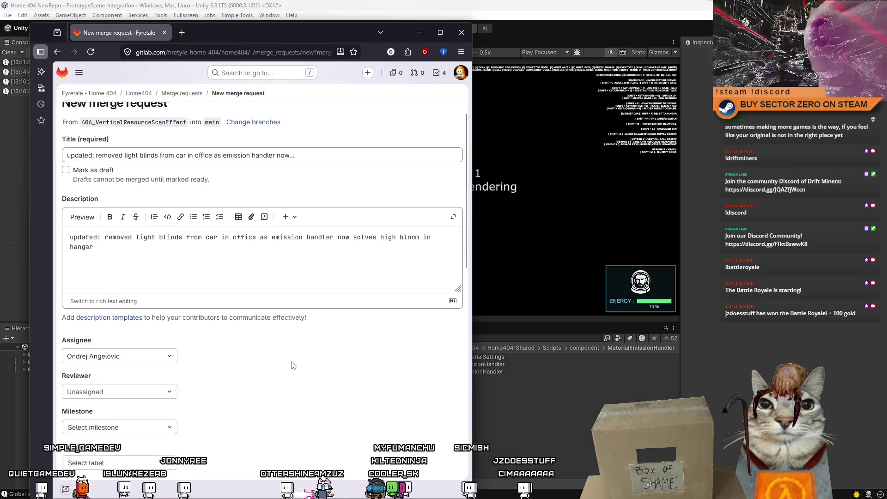
{"action": "scroll", "coordinate": [217, 317], "scroll_direction": "down", "scroll_amount": 2}
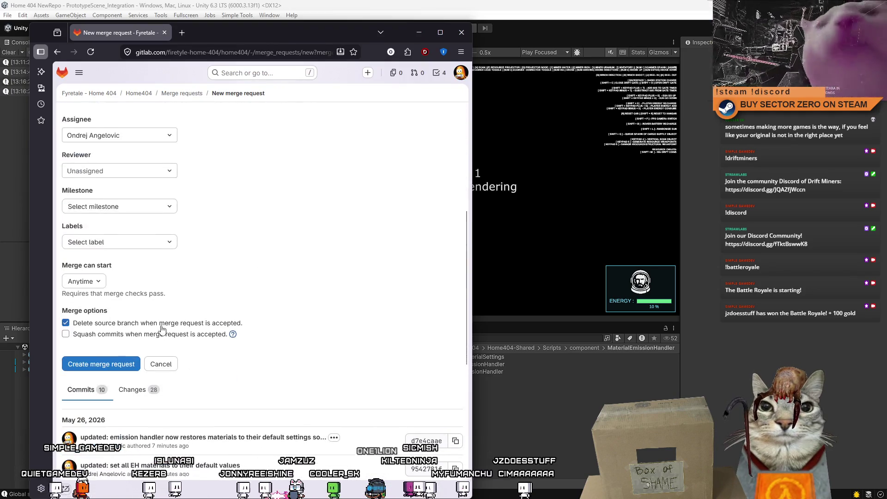
{"action": "left_click", "coordinate": [129, 365]}
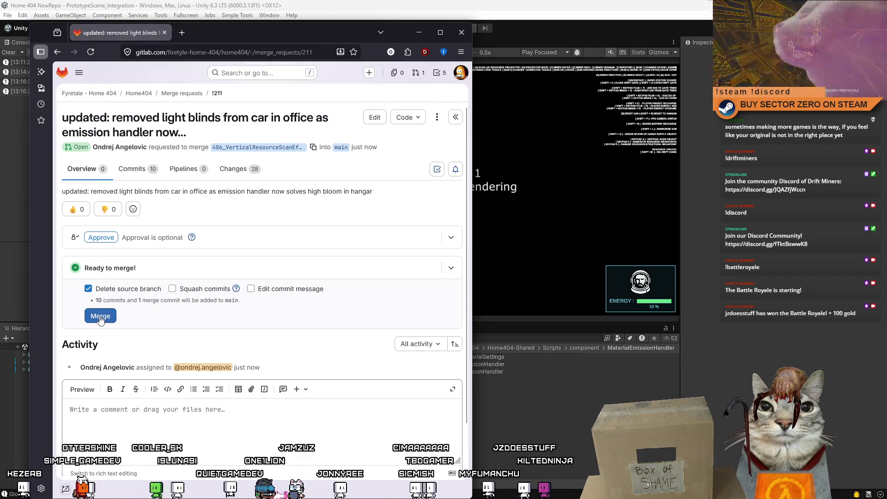
{"action": "left_click", "coordinate": [100, 318]}
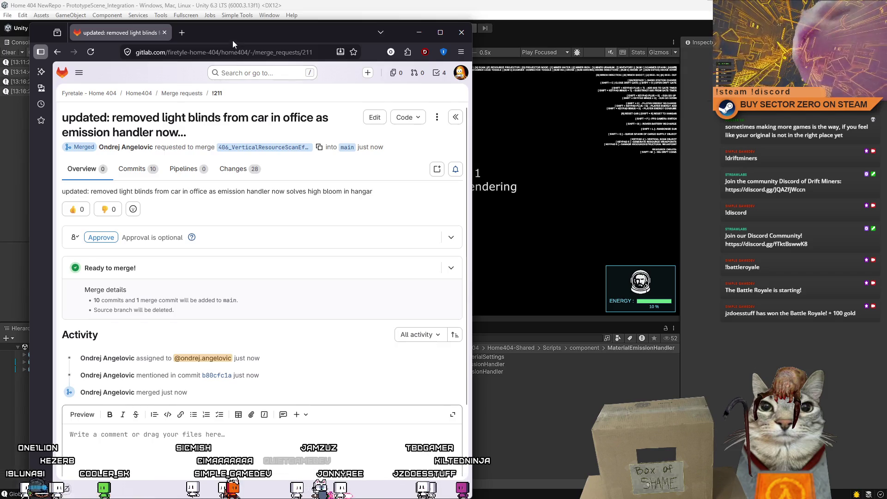
{"action": "key", "text": "alt+Tab"}
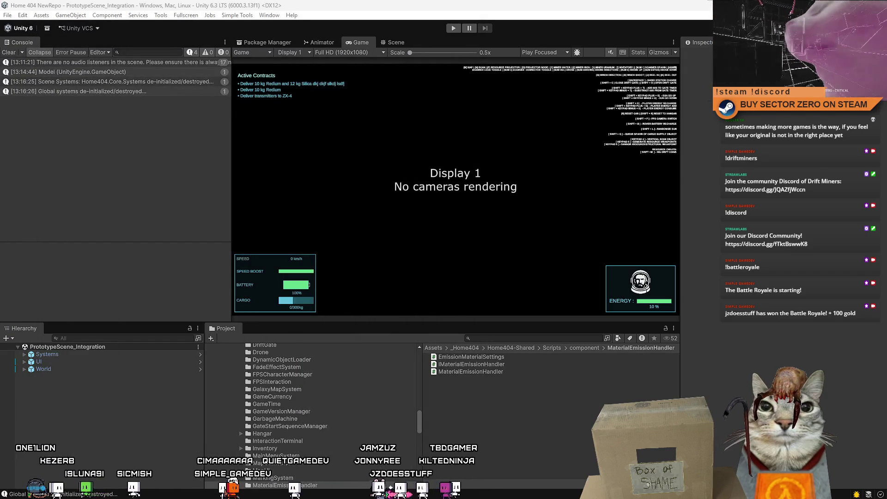
- Check out main and pull it from origin to get the merged scan-effect commit
{"action": "key", "text": "alt+Tab"}
{"action": "double_click", "coordinate": [68, 359]}
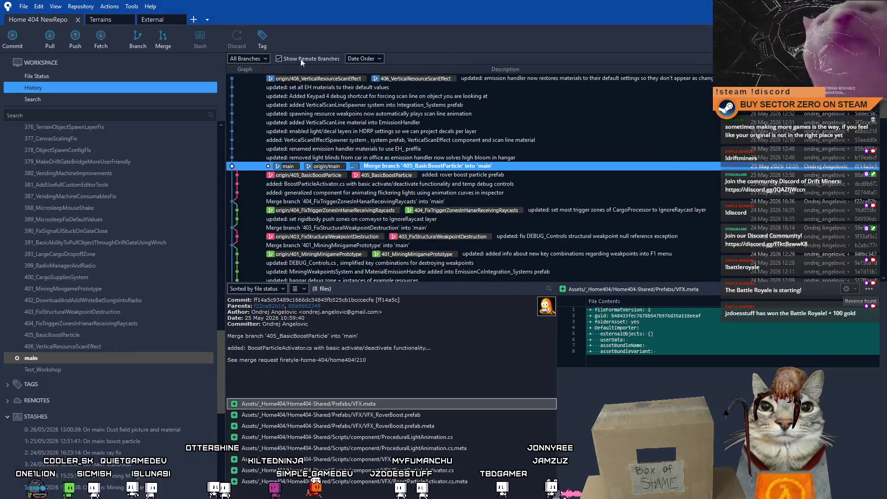
{"action": "left_click", "coordinate": [60, 48]}
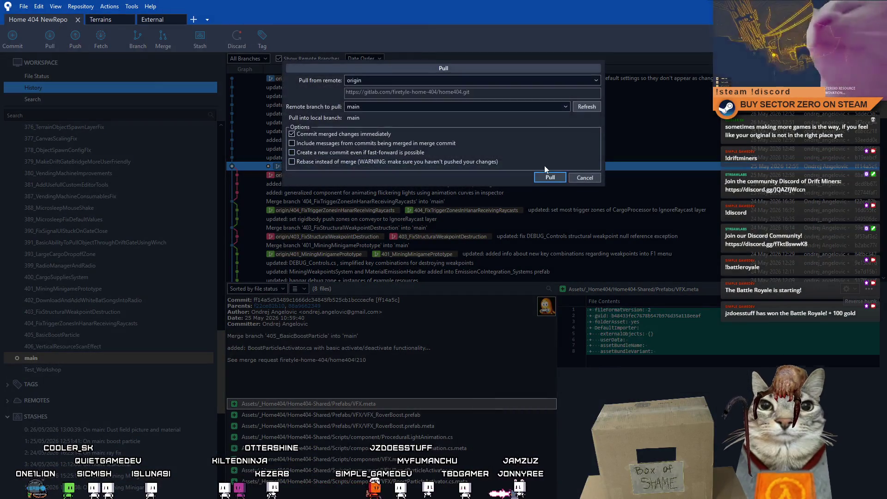
{"action": "left_click", "coordinate": [550, 178]}
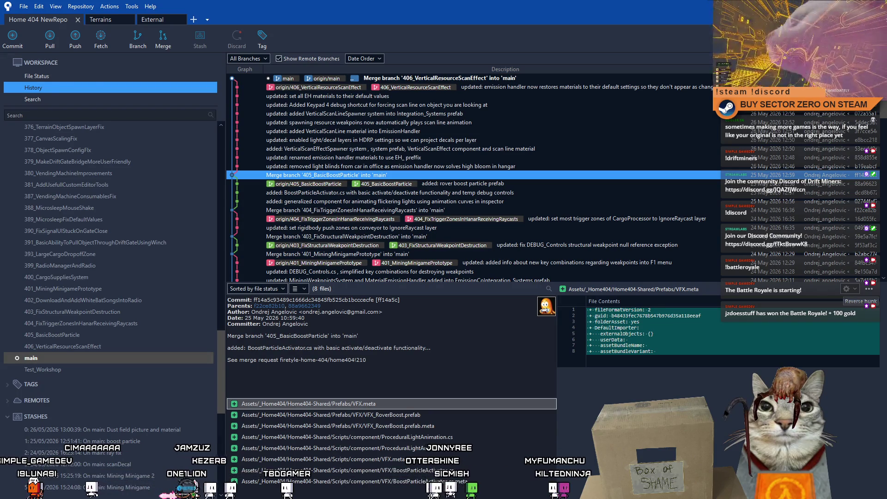
{"action": "left_click_drag", "start_coordinate": [0, 37], "coordinate": [66, 35]}
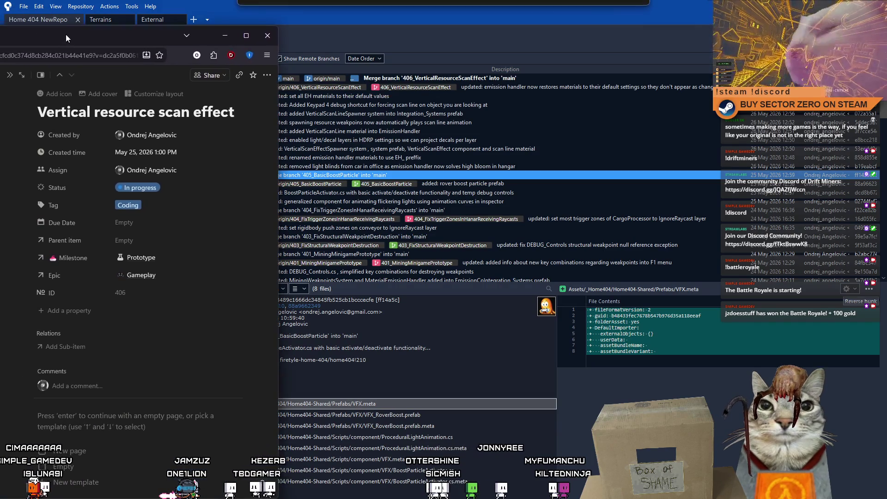
- Set the Vertical resource scan effect task's Status to Done and return to Unity
{"action": "left_click", "coordinate": [138, 188]}
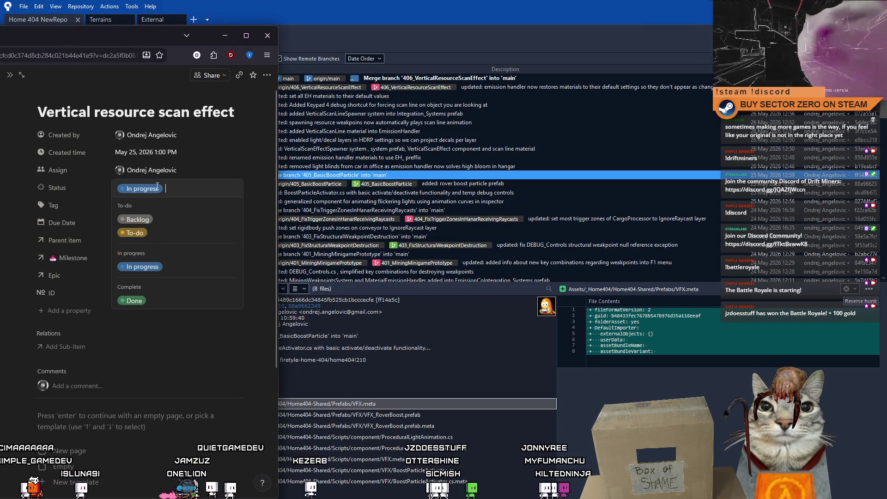
{"action": "left_click", "coordinate": [157, 302]}
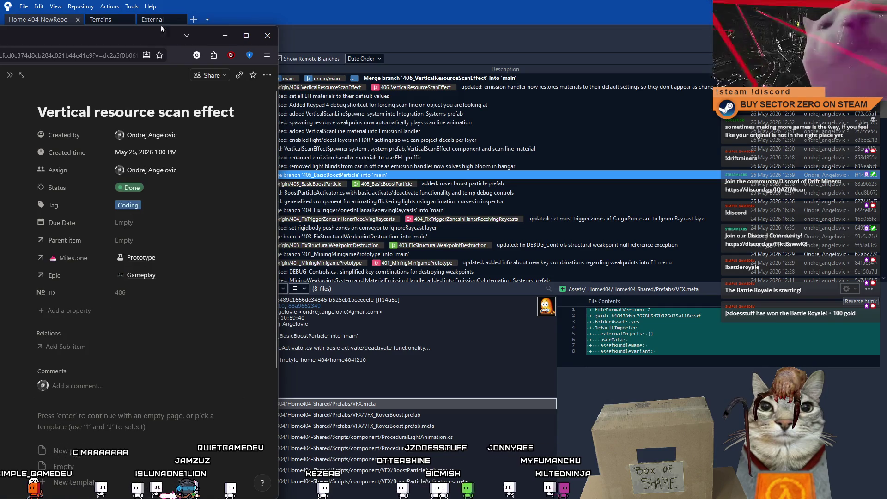
{"action": "left_click", "coordinate": [225, 36]}
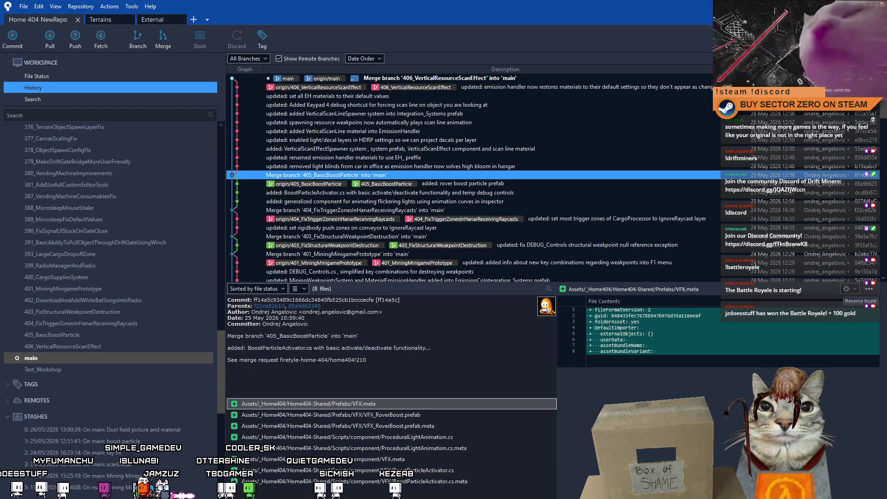
{"action": "key", "text": "alt+Tab"}
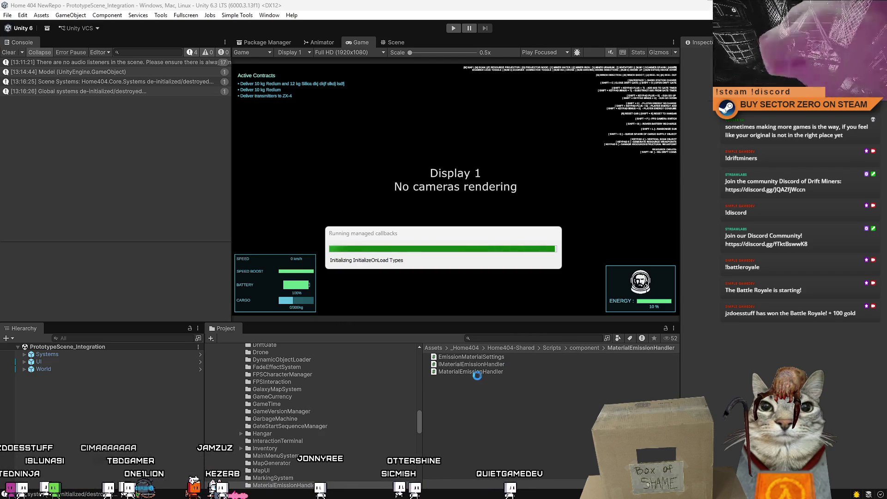
- Search for 'scan' and inspect the Systems children, including VerticalScanEffectSpawner and MiningWeakpointsSystem
{"action": "left_click", "coordinate": [497, 338]}
{"action": "type", "text": "scan group"}
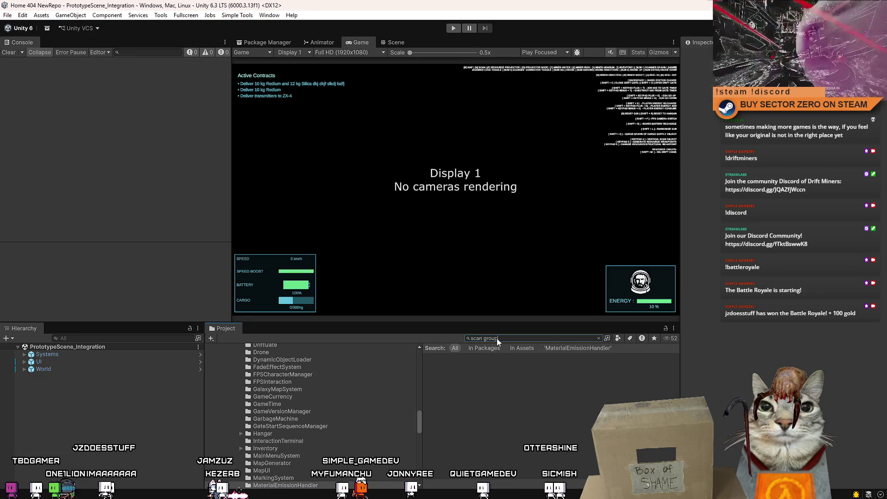
{"action": "left_click_drag", "start_coordinate": [498, 338], "coordinate": [463, 338]}
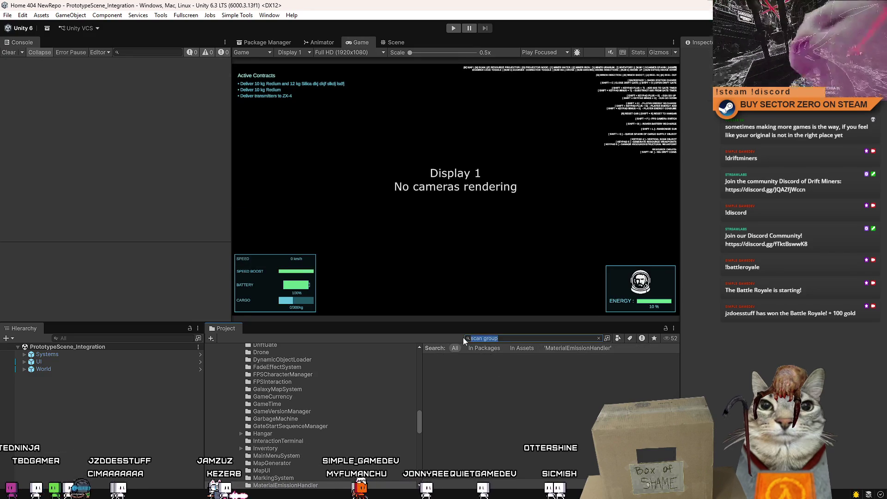
{"action": "type", "text": "can"}
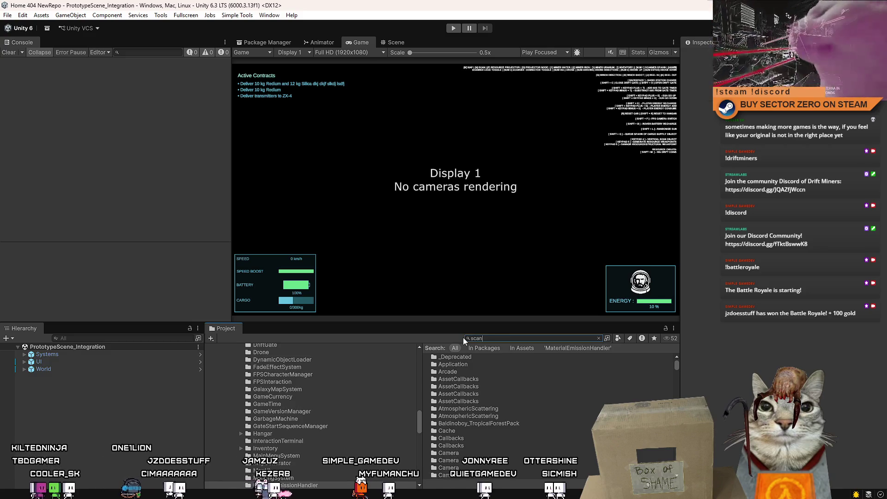
{"action": "scroll", "coordinate": [531, 379], "scroll_direction": "down", "scroll_amount": 3}
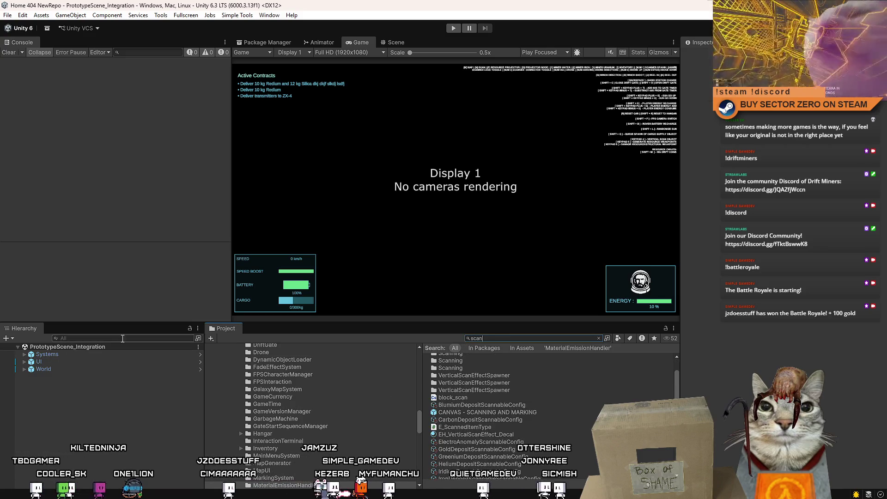
{"action": "left_click", "coordinate": [24, 354]}
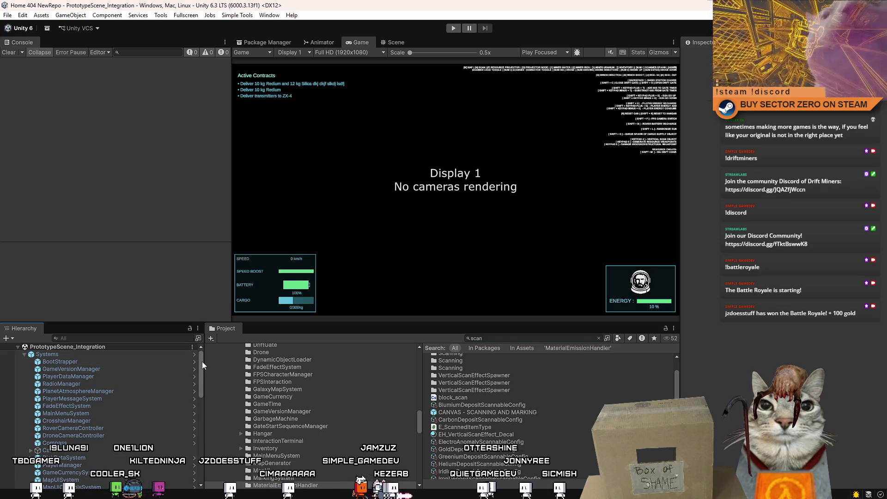
{"action": "scroll", "coordinate": [204, 429], "scroll_direction": "down", "scroll_amount": 10}
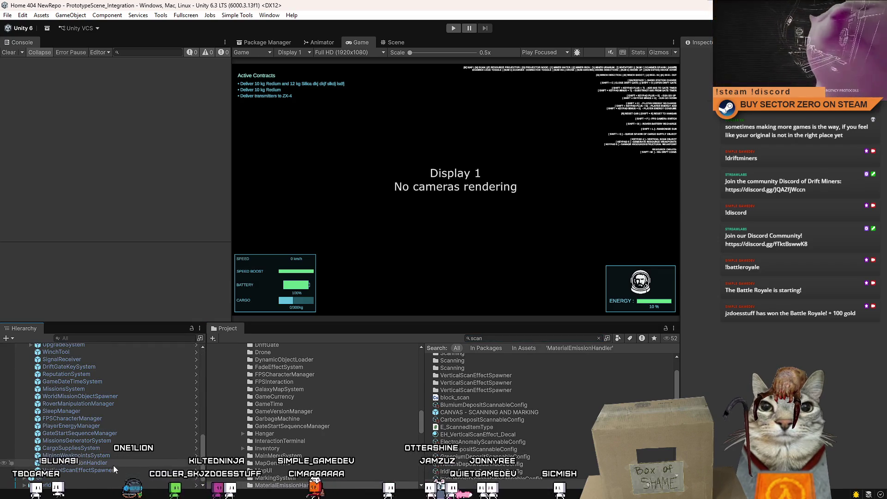
{"action": "left_click", "coordinate": [112, 463]}
{"action": "left_click", "coordinate": [107, 470]}
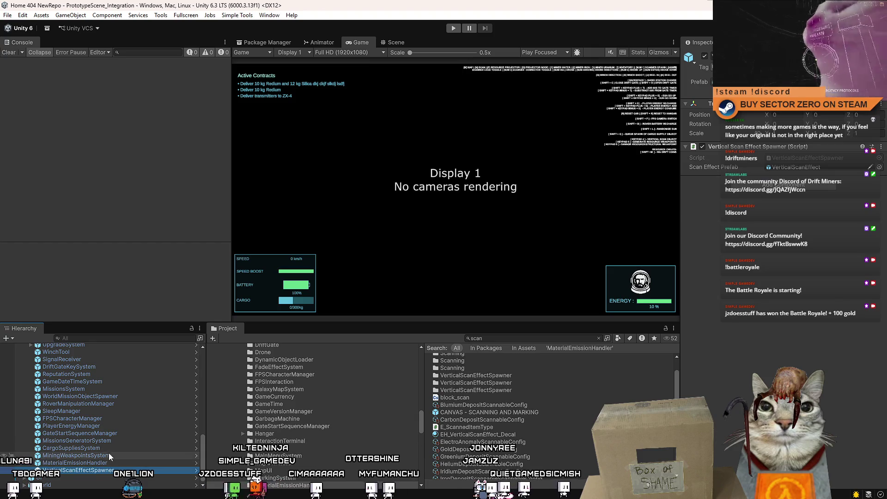
{"action": "left_click", "coordinate": [108, 455]}
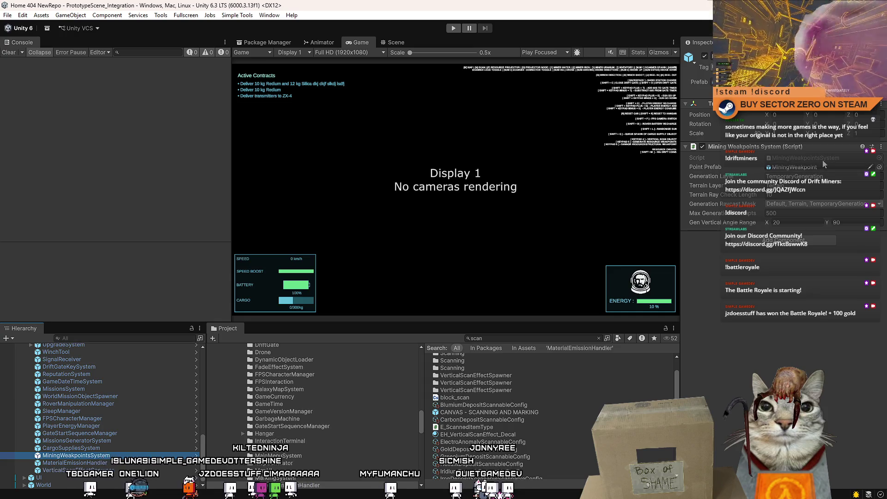
- Search 'mining weak' and open the MiningWeakpointsGroup script in Visual Studio
{"action": "left_click", "coordinate": [519, 337]}
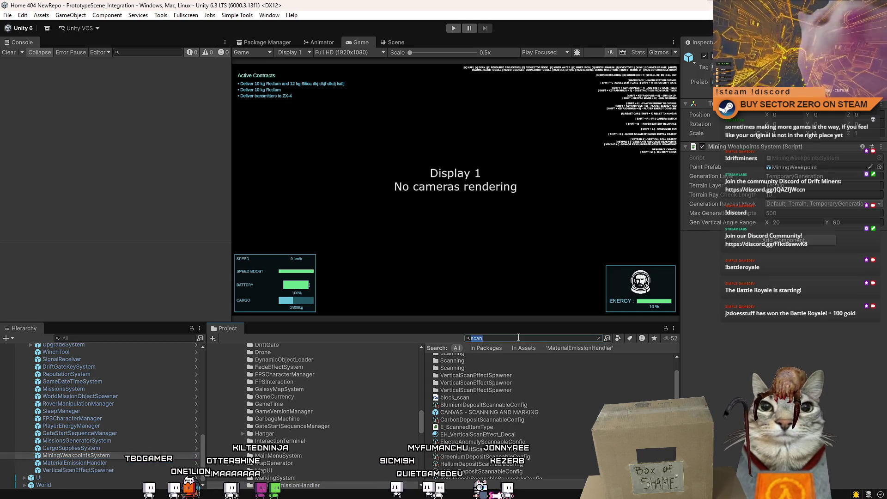
{"action": "type", "text": "mining weak"}
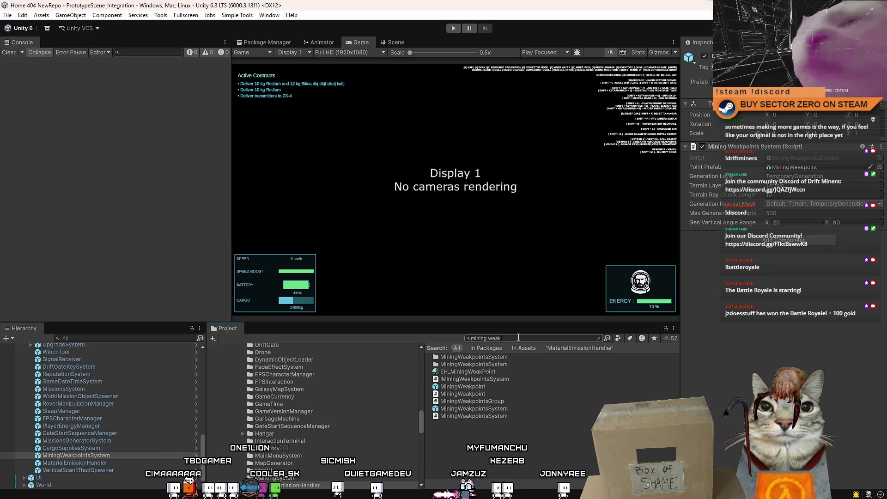
{"action": "left_click", "coordinate": [511, 401]}
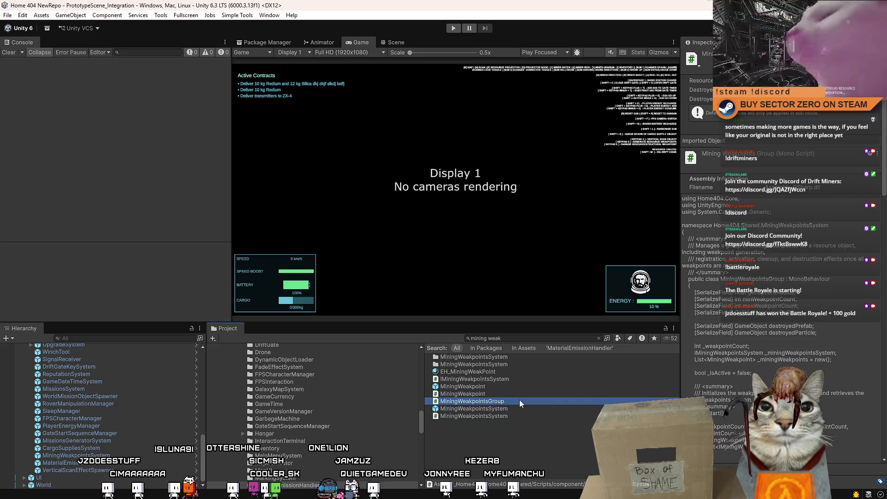
{"action": "double_click", "coordinate": [519, 401]}
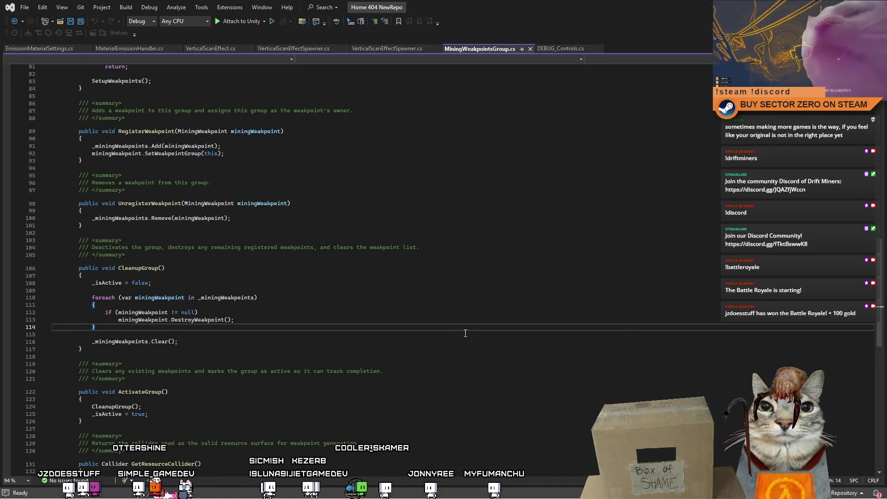
- Scroll MiningWeakpointsGroup.cs to the Update method and place the cursor in its body
{"action": "mouse_move", "coordinate": [878, 272]}
{"action": "left_mouse_down"}
{"action": "mouse_move", "coordinate": [878, 369]}
{"action": "mouse_move", "coordinate": [860, 129]}
{"action": "left_mouse_up"}
{"action": "scroll", "coordinate": [861, 129], "scroll_direction": "up", "scroll_amount": 5}
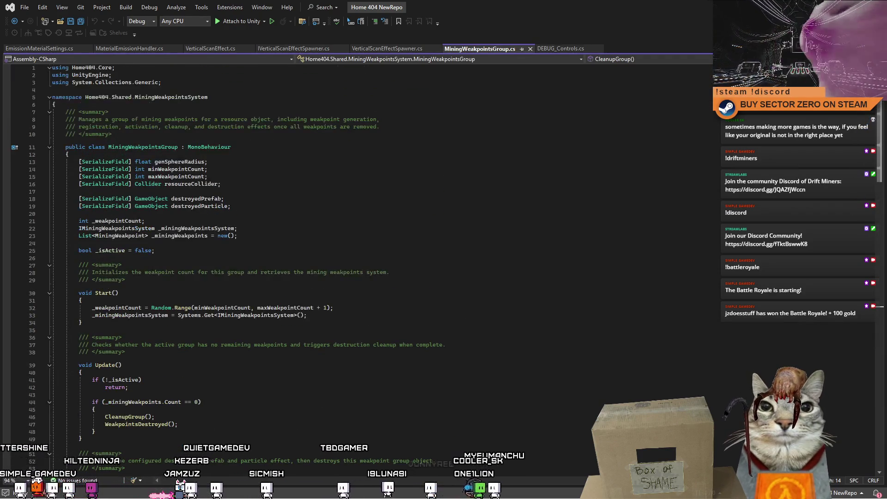
{"action": "scroll", "coordinate": [866, 128], "scroll_direction": "down", "scroll_amount": 4}
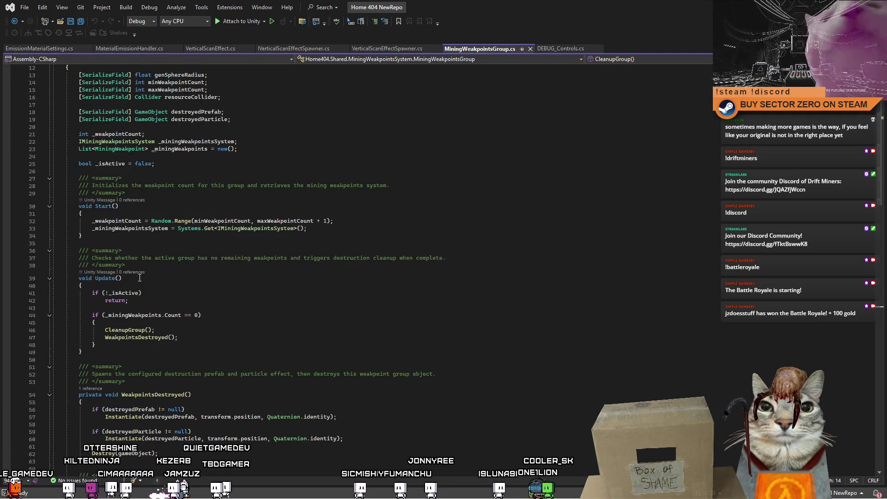
{"action": "left_click", "coordinate": [191, 290]}
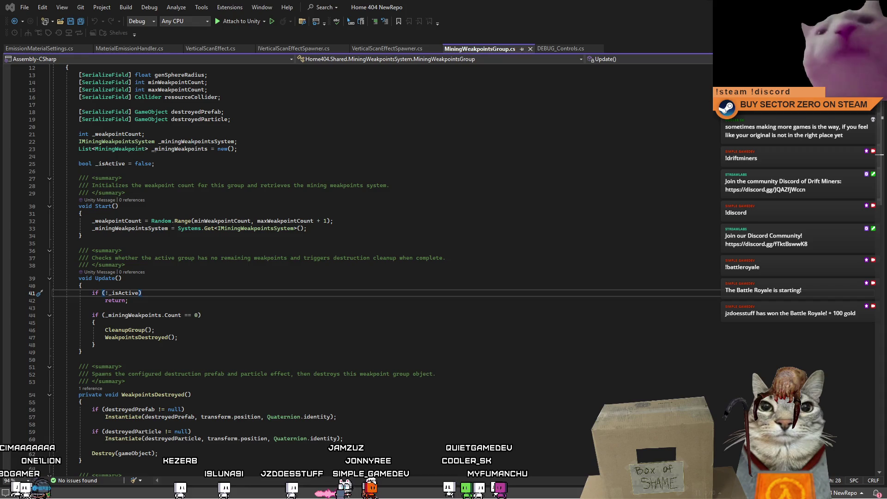
{"action": "key", "text": "alt+Tab"}
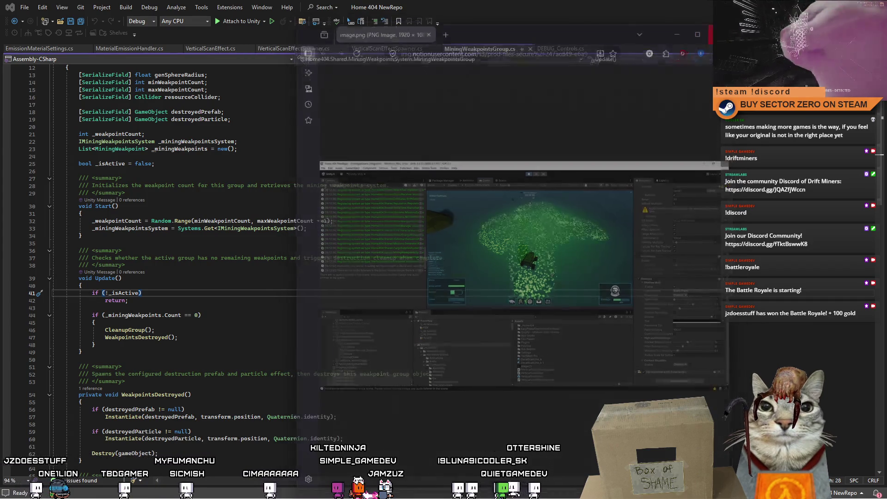
{"action": "left_click", "coordinate": [115, 301]}
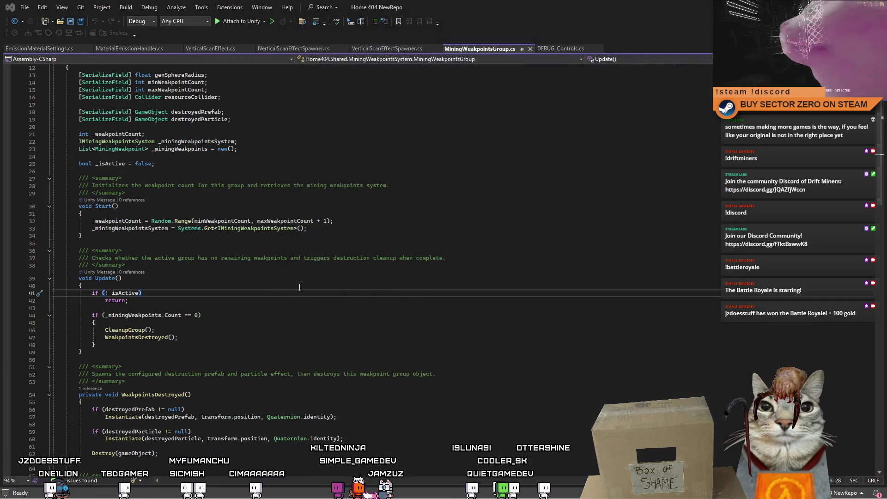
{"action": "left_click", "coordinate": [280, 309]}
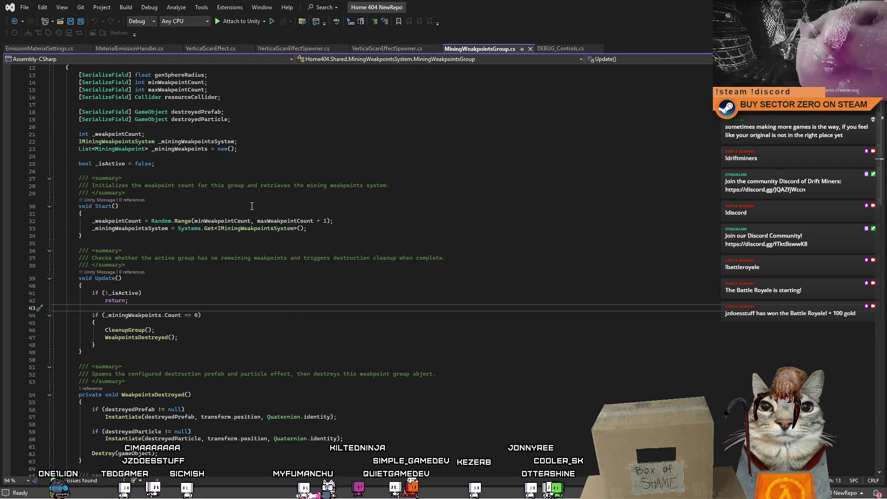